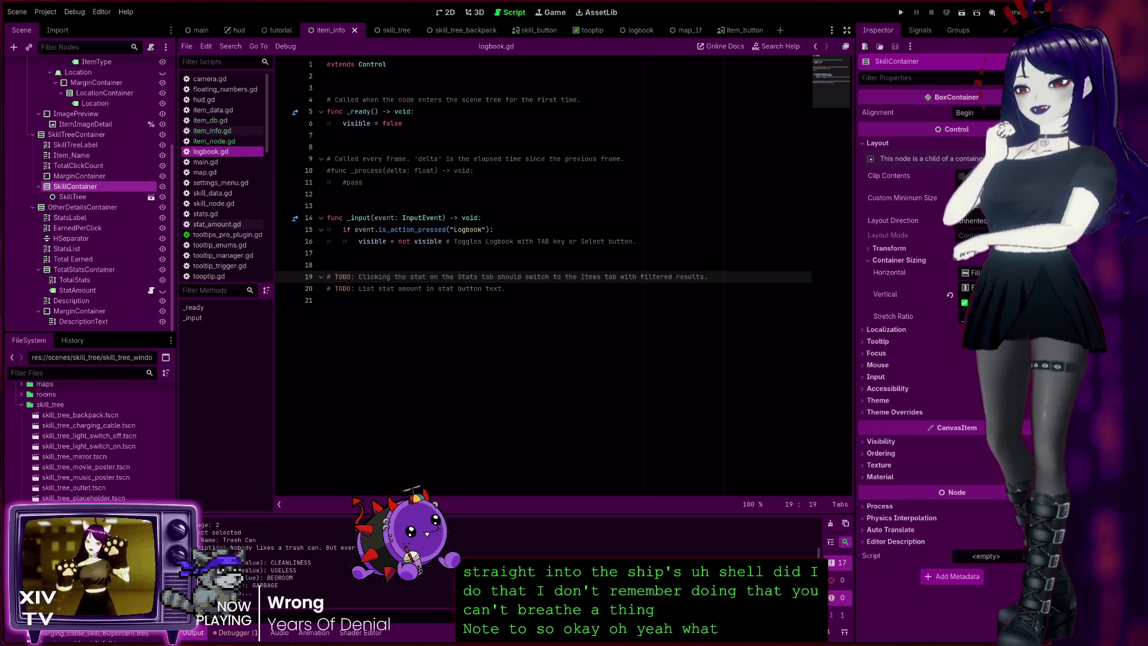
Step: Open item_node.gd in the script editor and place the caret on empty line 170
left_click(221, 142)
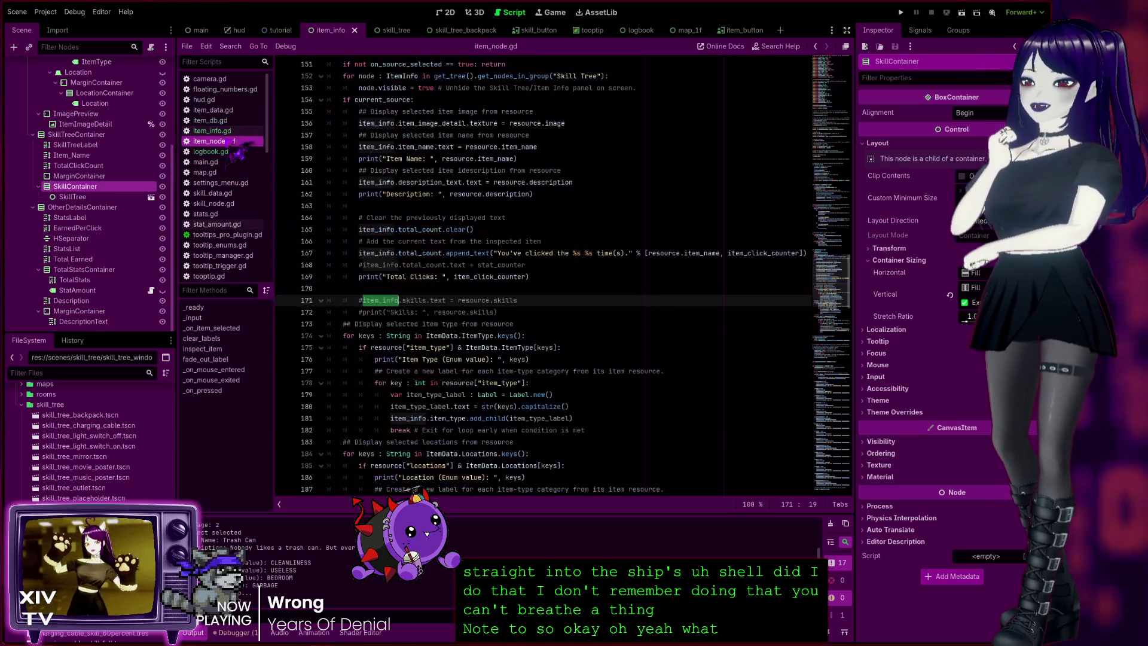
left_click(544, 293)
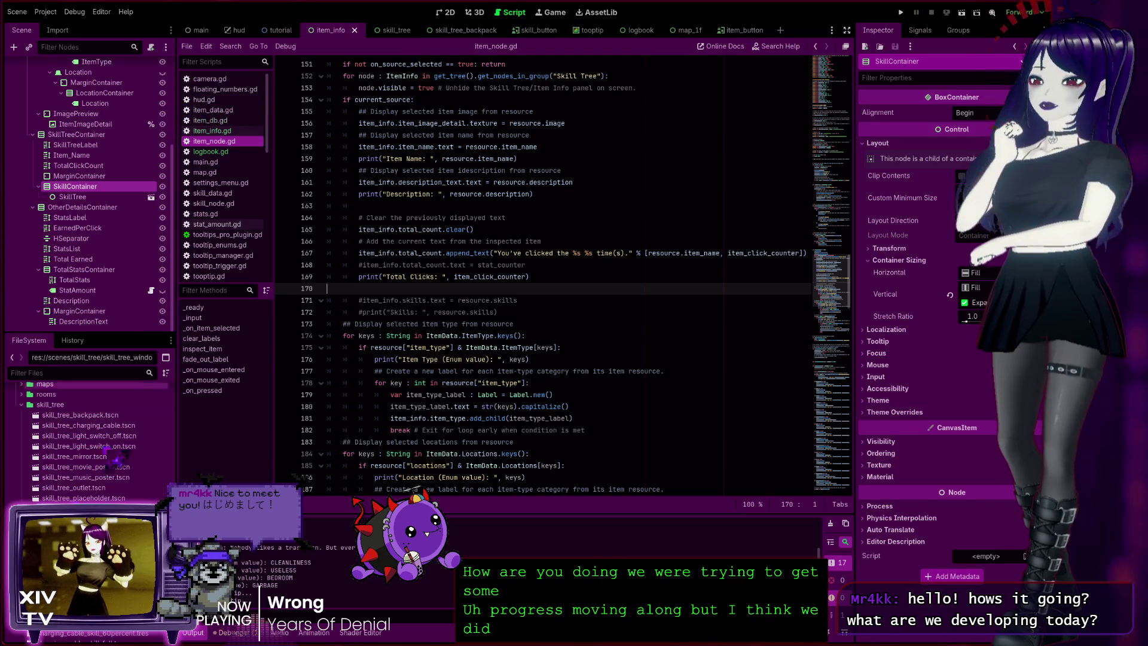
Step: Open skill_tree_charging_cable.tscn, test-run it to check the skill tooltips, then return to 2D view
left_click(119, 415)
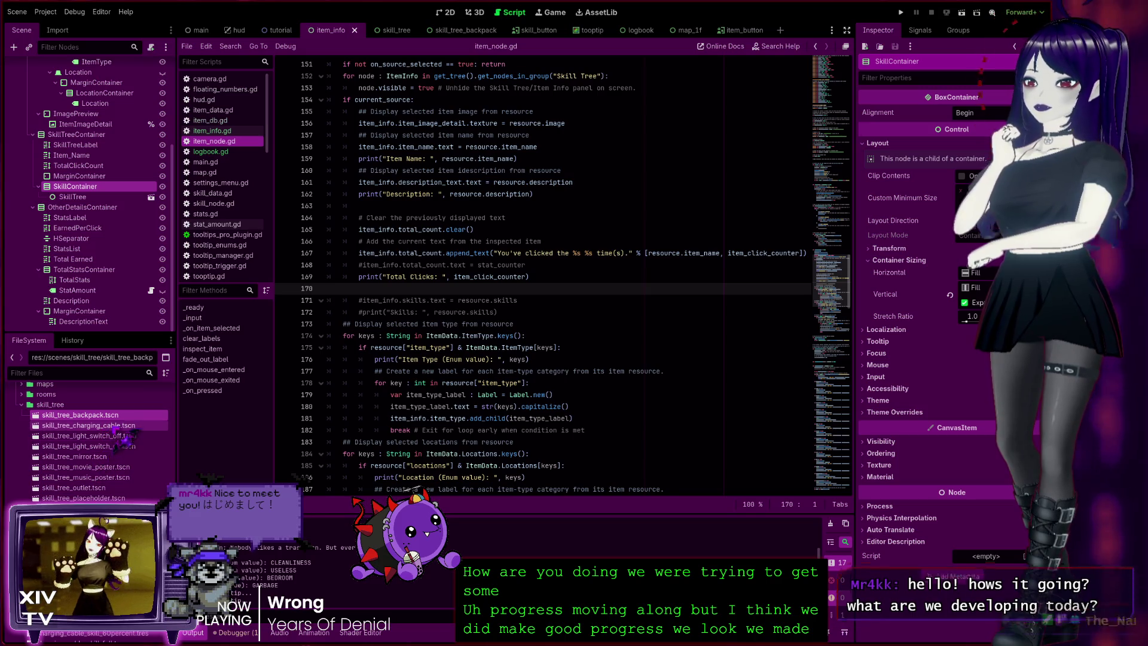
double_click(90, 425)
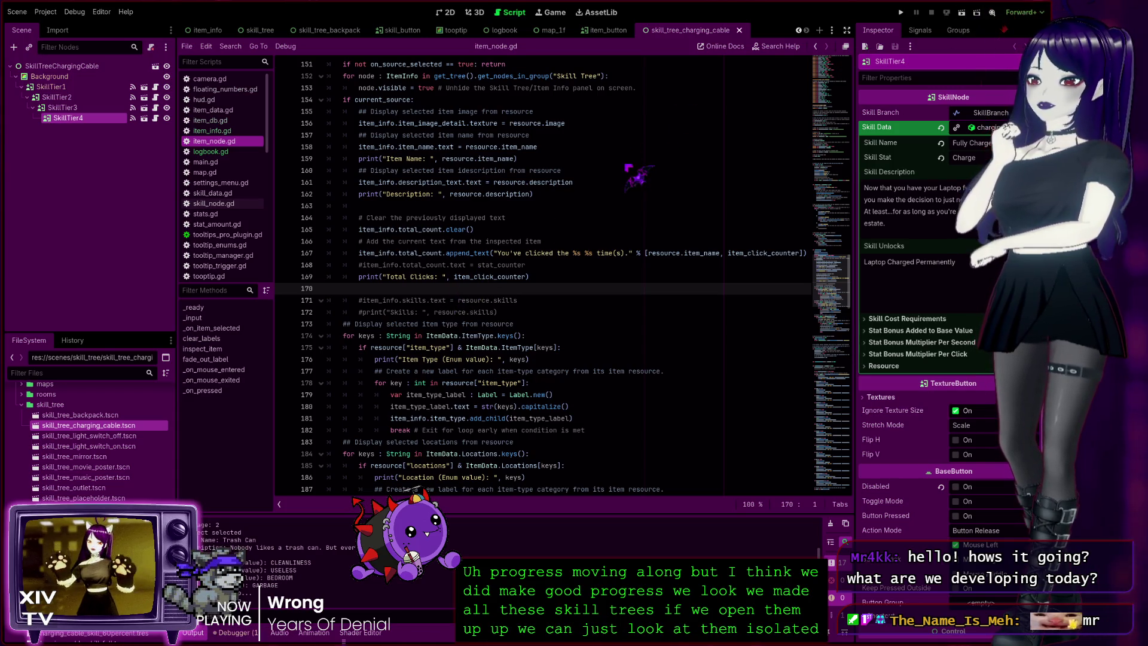
key("F5")
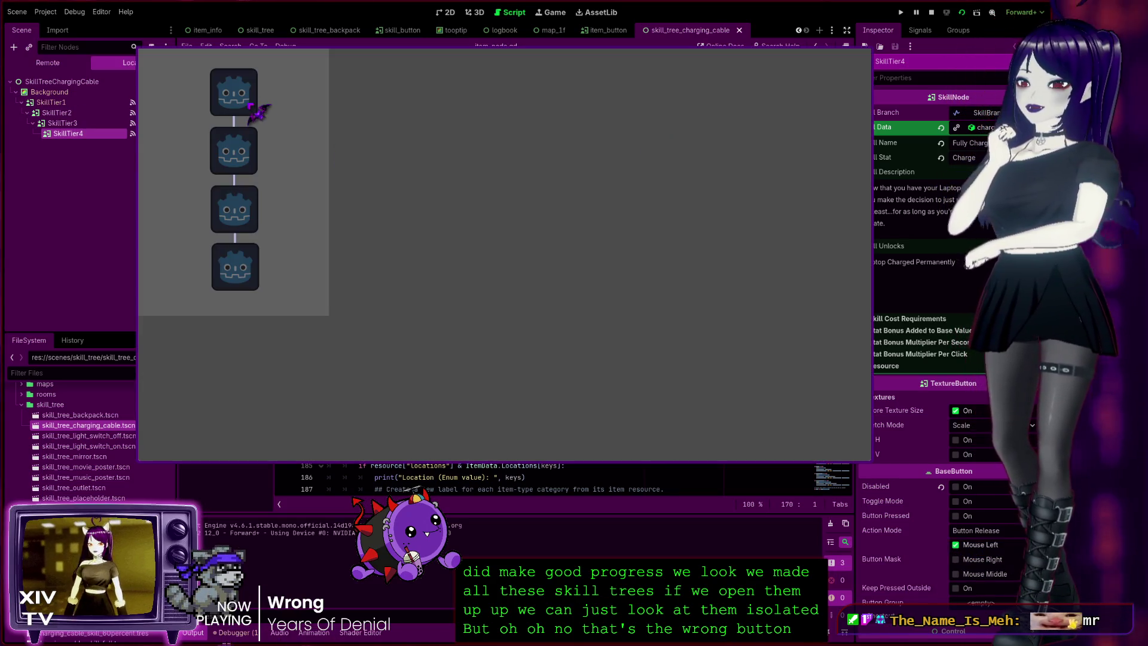
mouse_move(256, 111)
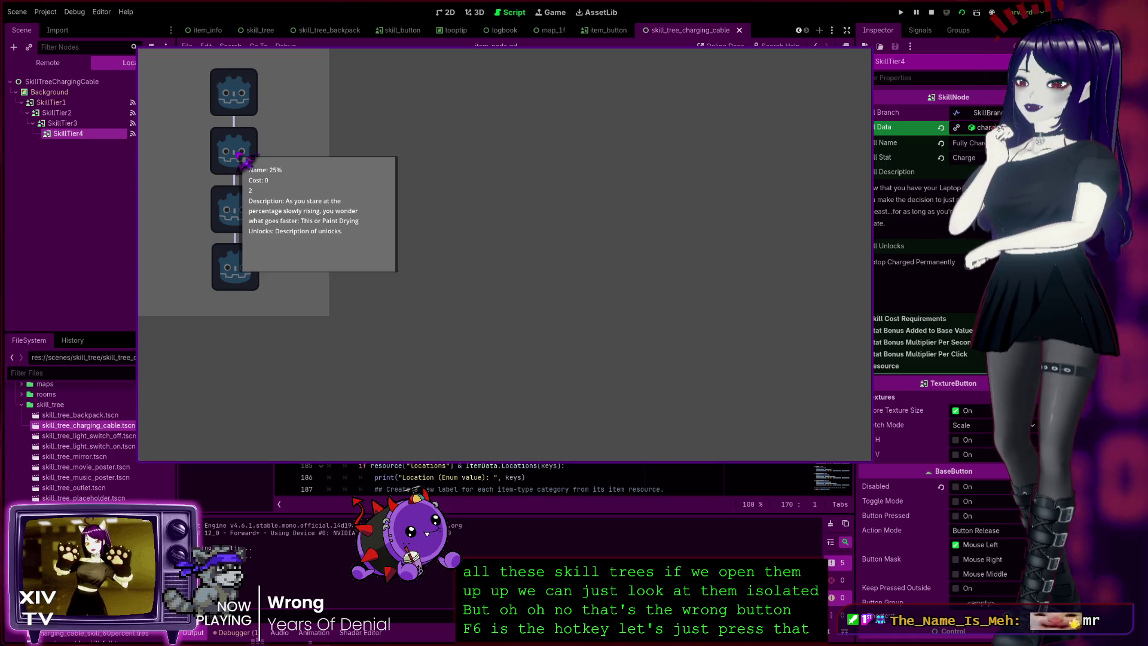
mouse_move(229, 209)
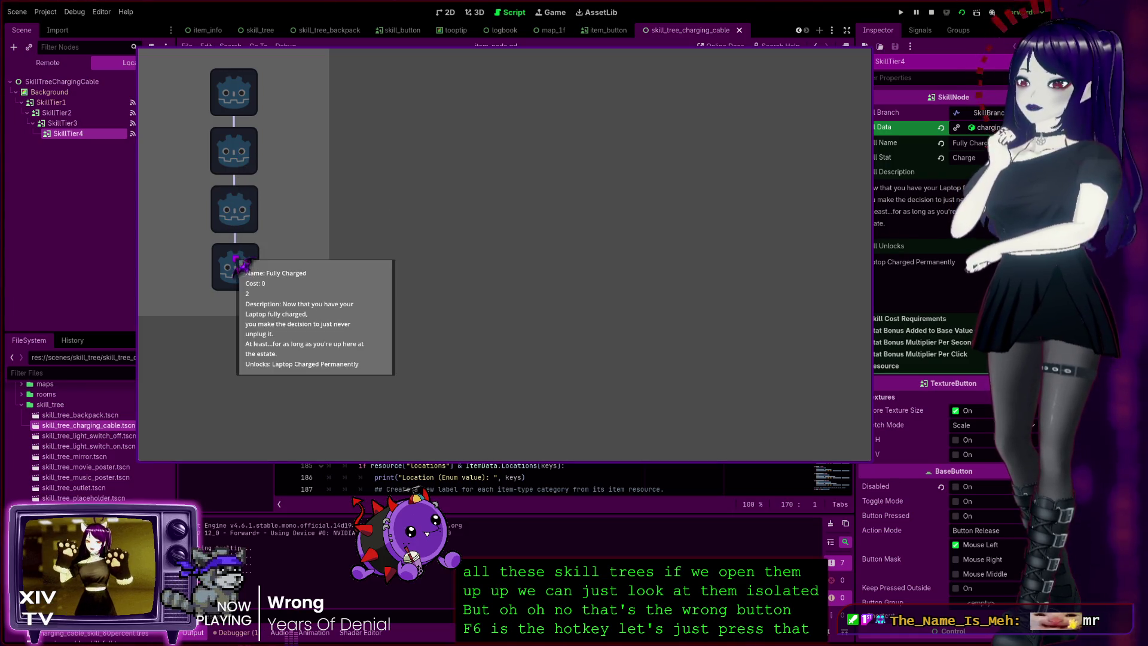
key("F8")
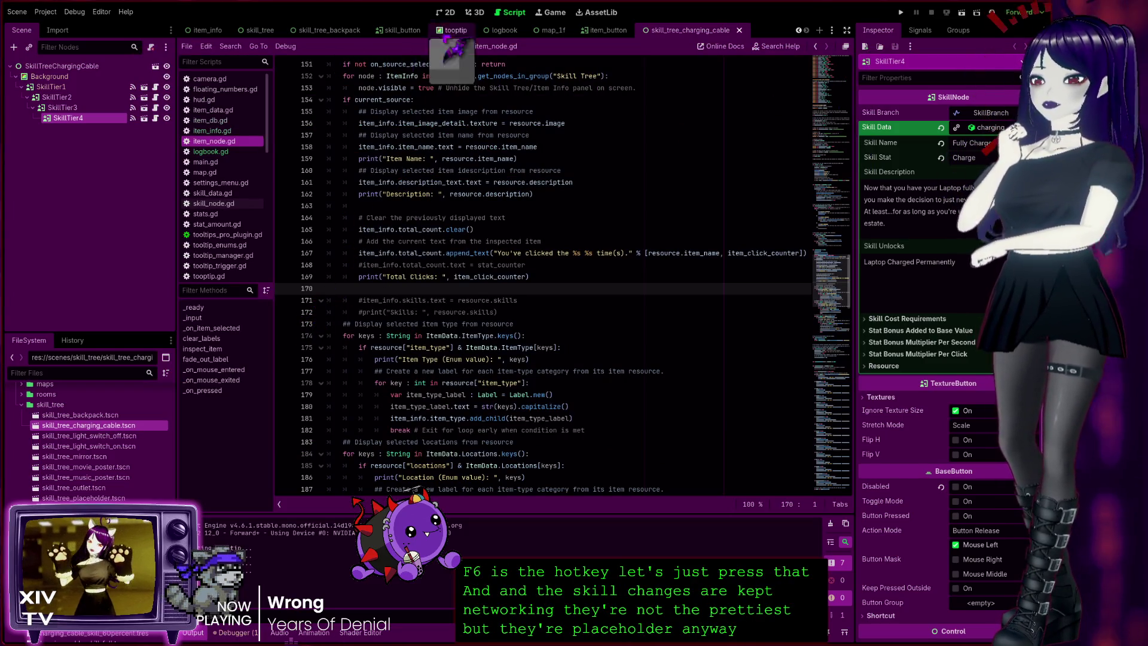
left_click(446, 12)
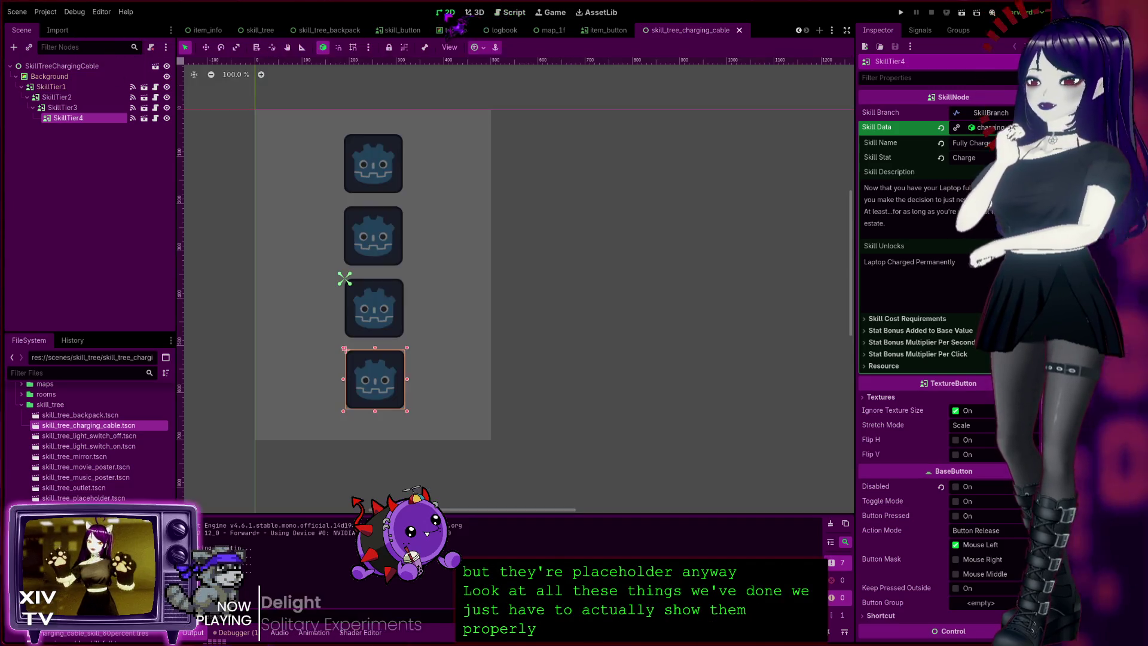
Step: Cycle through the open scene tabs, close skill_tree_charging_cable, and switch to the tutorial scene
left_click(260, 30)
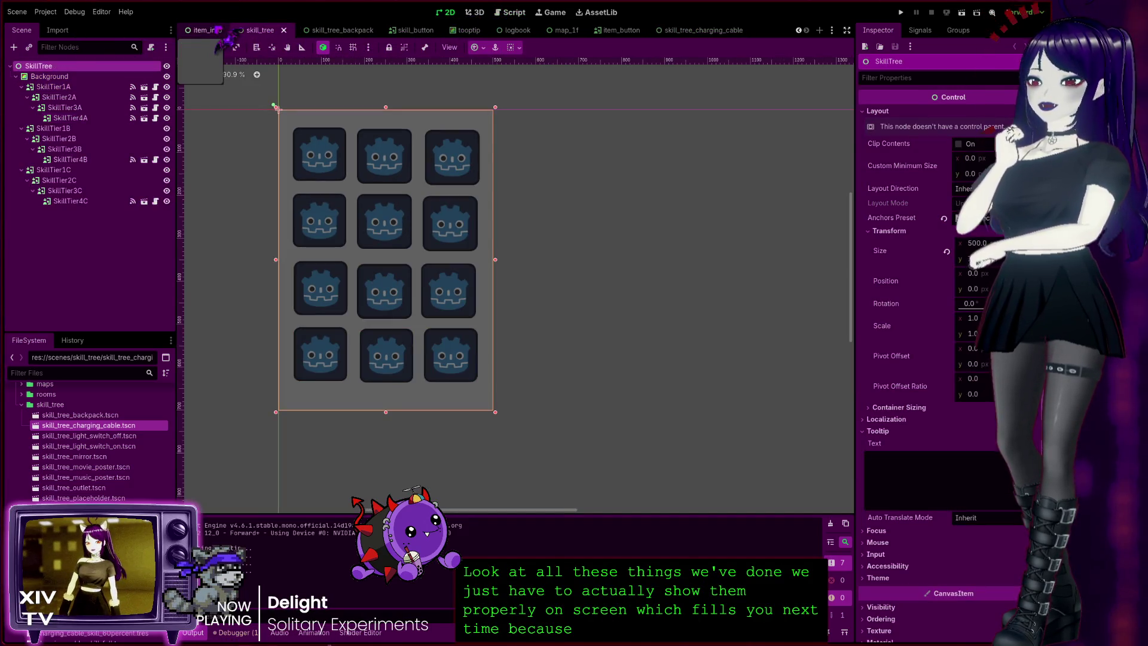
left_click(206, 30)
left_click(262, 31)
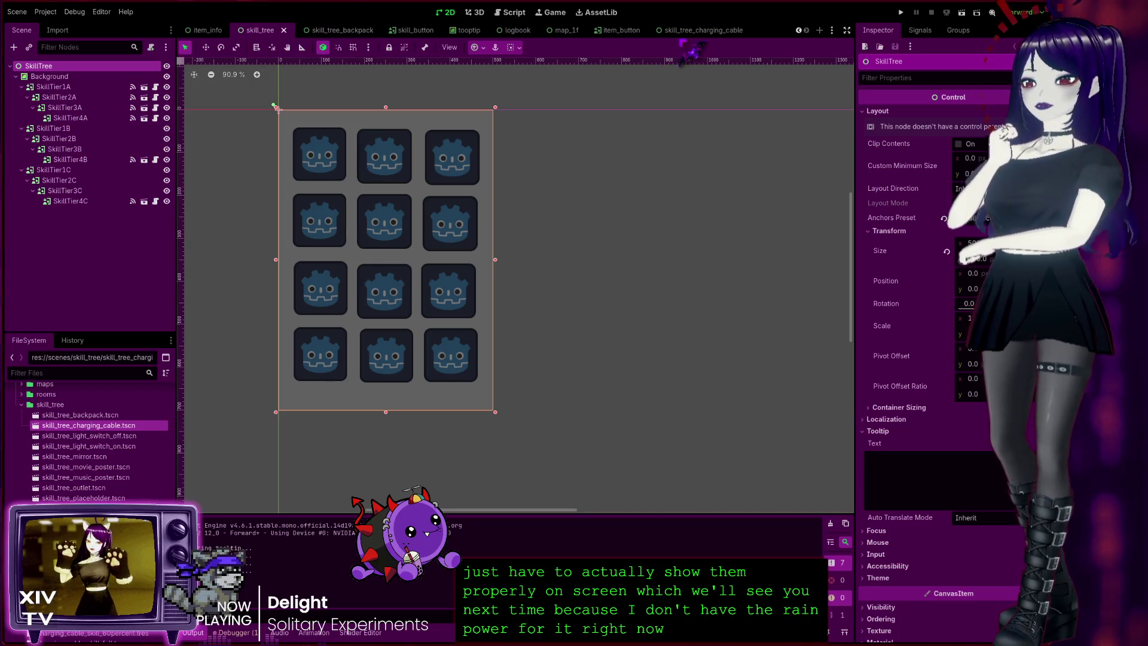
left_click(693, 29)
left_click(739, 30)
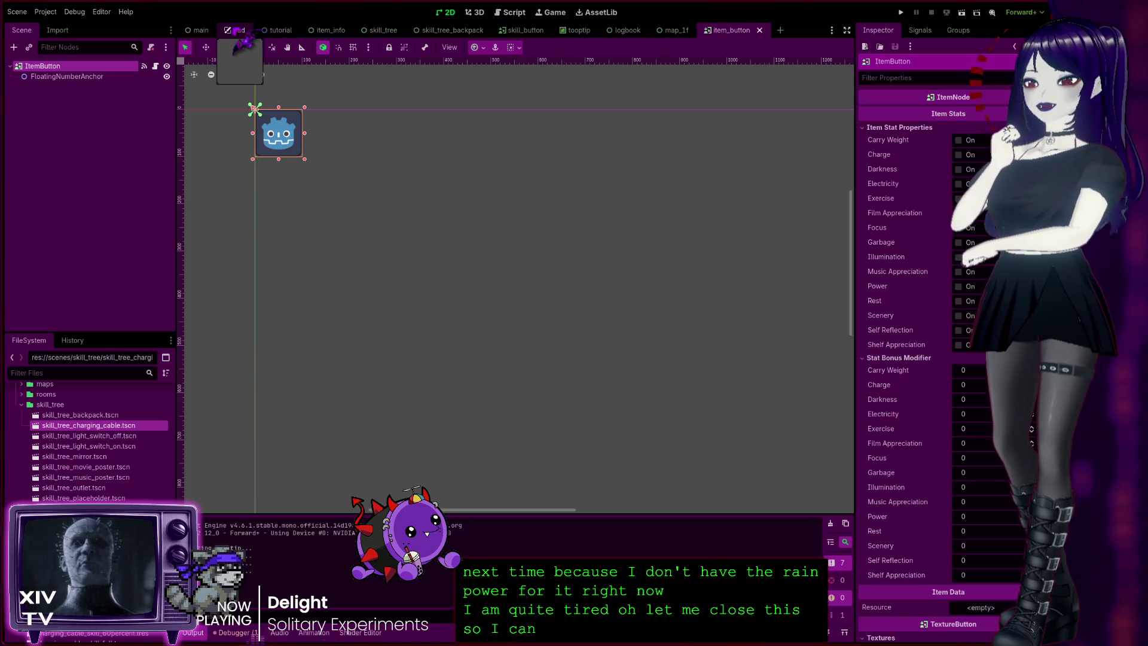
left_click(238, 30)
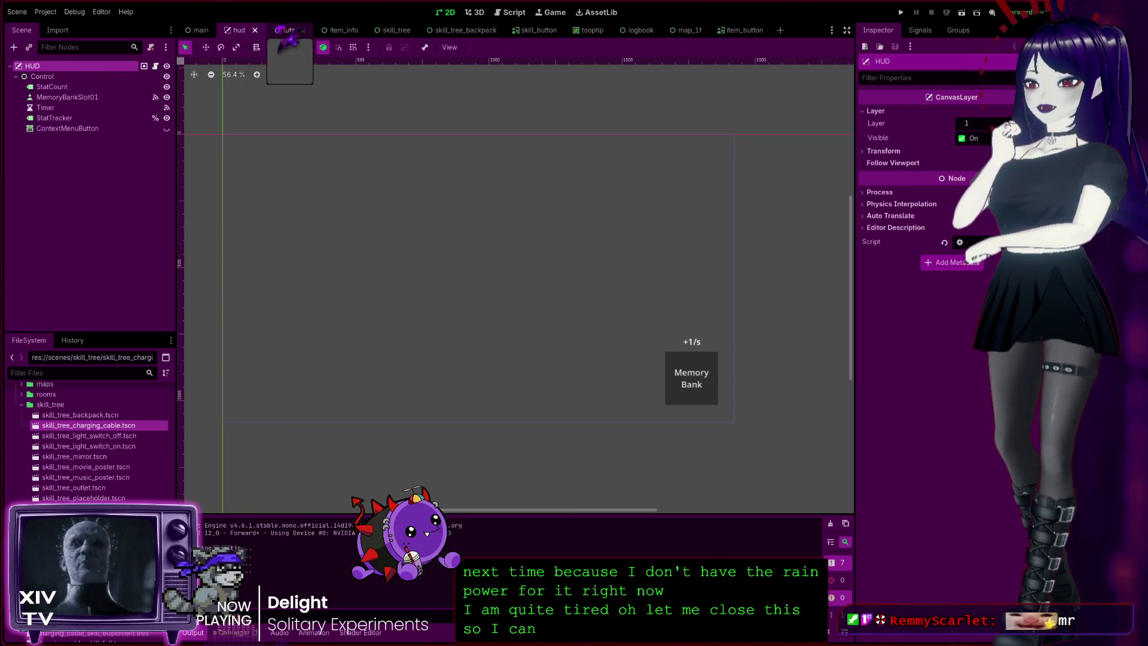
left_click(278, 30)
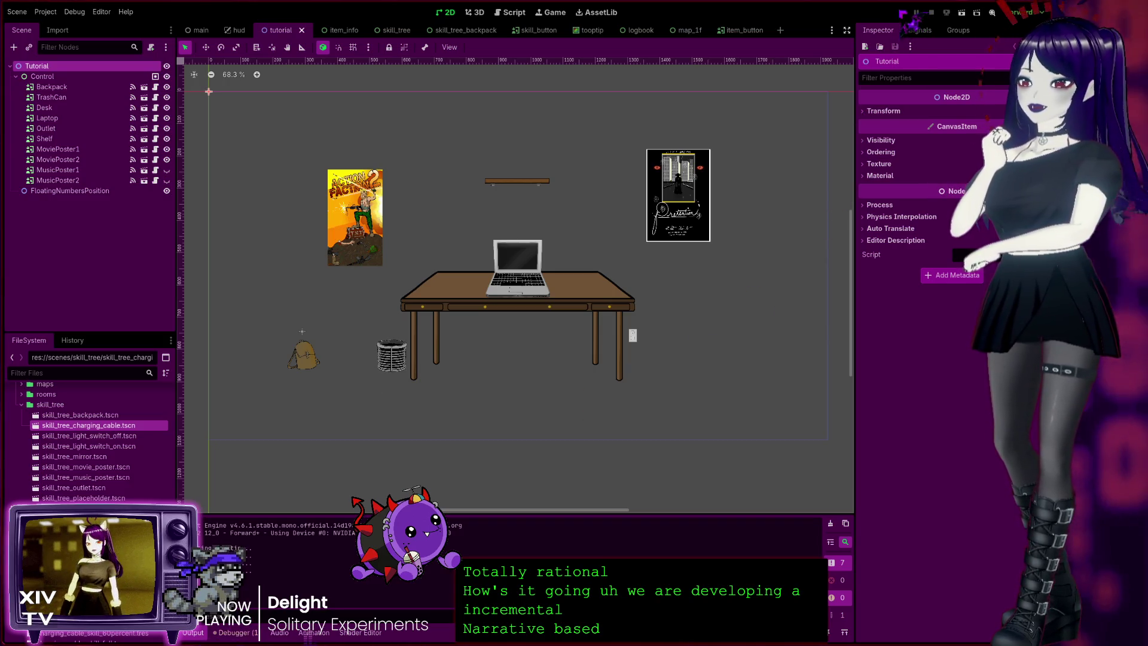
Step: Run the tutorial scene and click the backpack, movie poster, shelf, laptop and desk for points
key("F5")
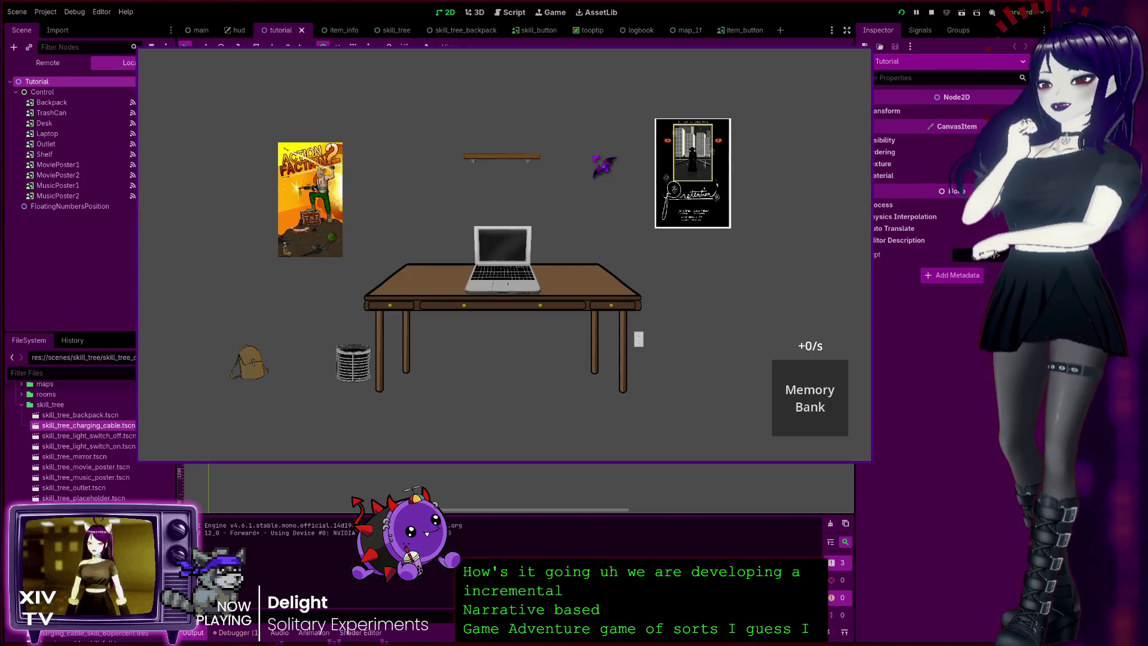
left_click(253, 362)
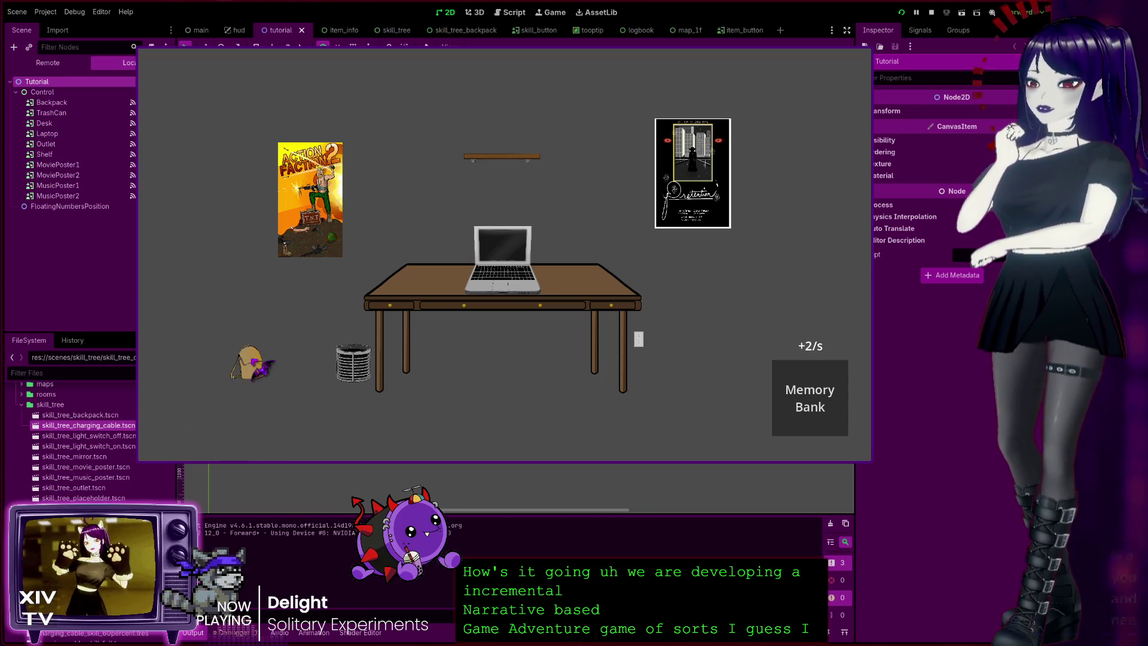
left_click(252, 362)
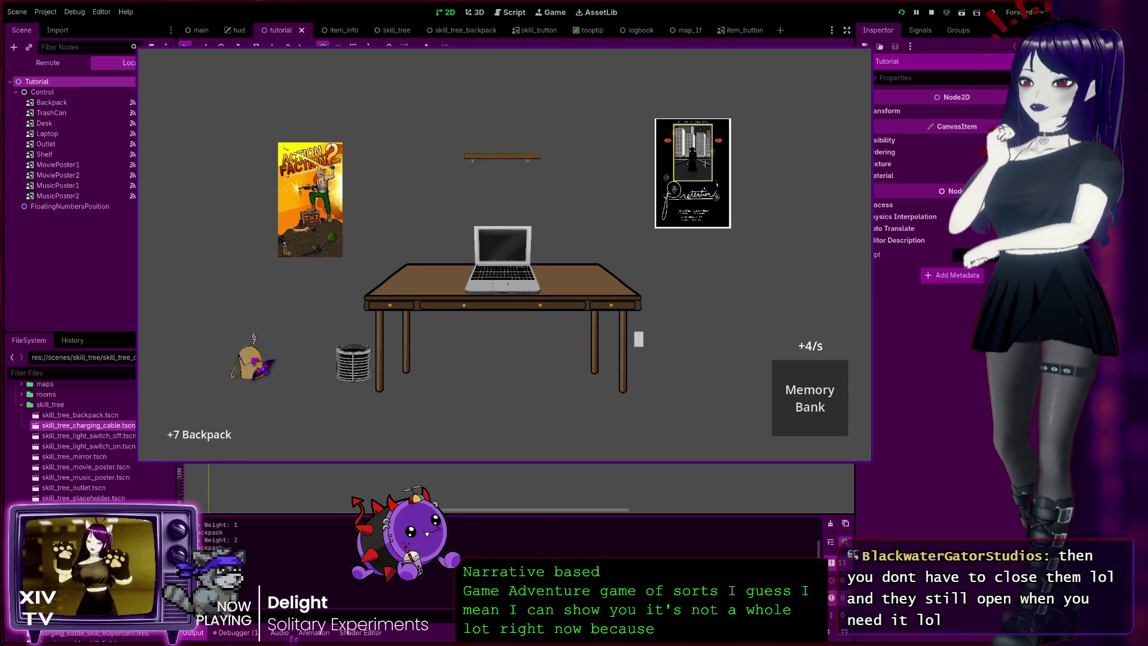
left_click(252, 362)
left_click(327, 246)
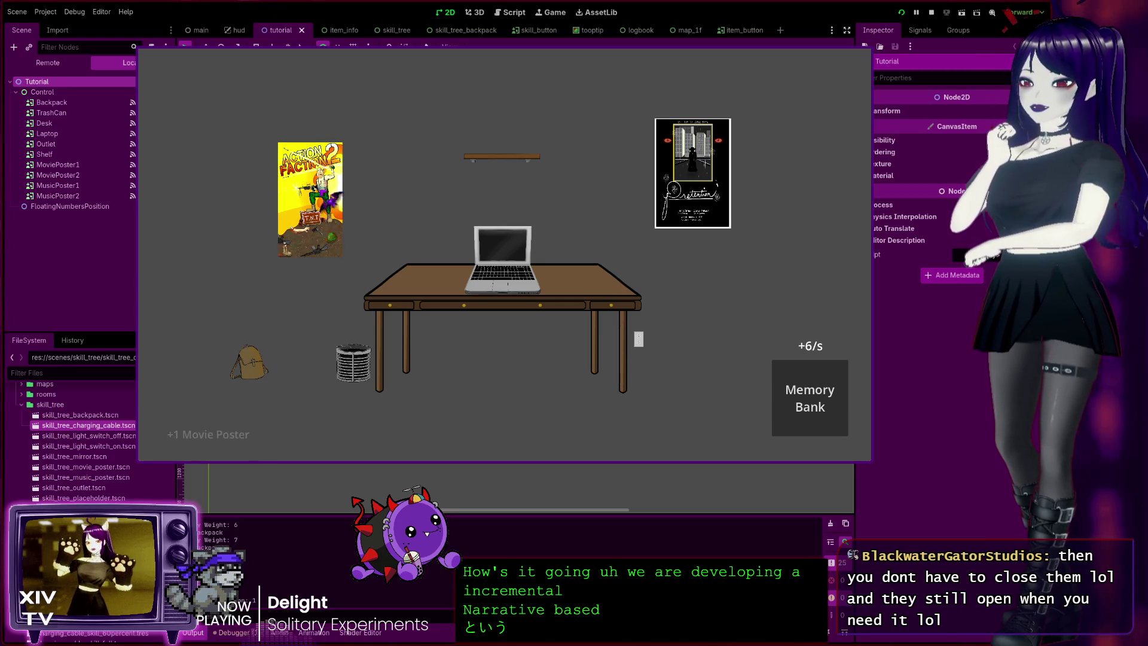
left_click(538, 160)
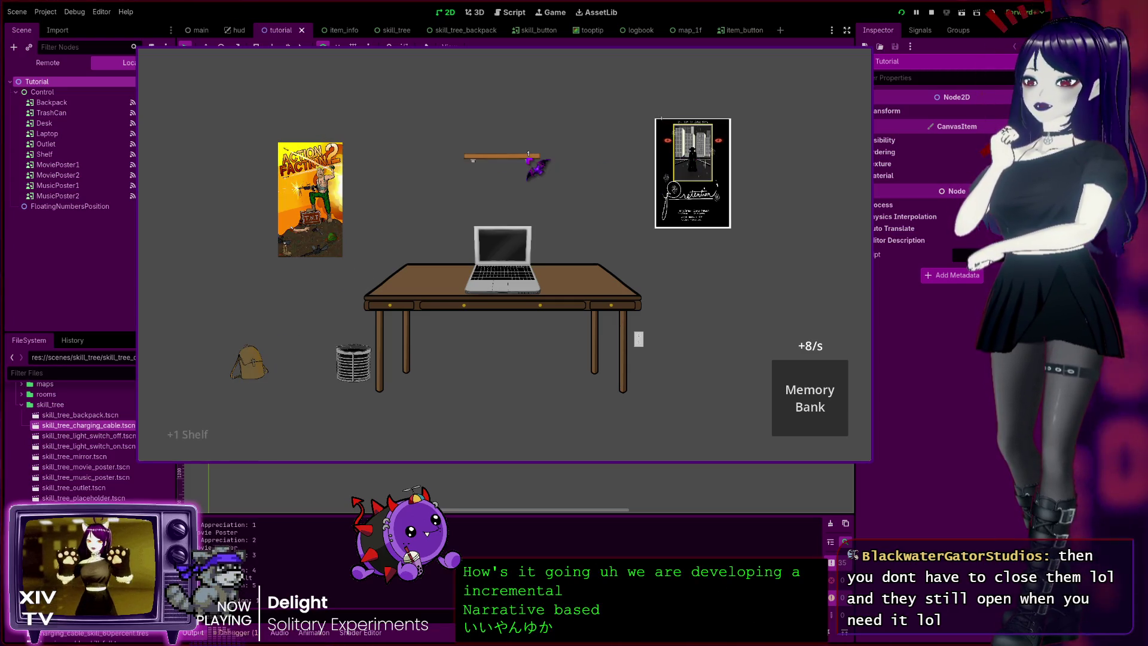
left_click(534, 161)
left_click(515, 251)
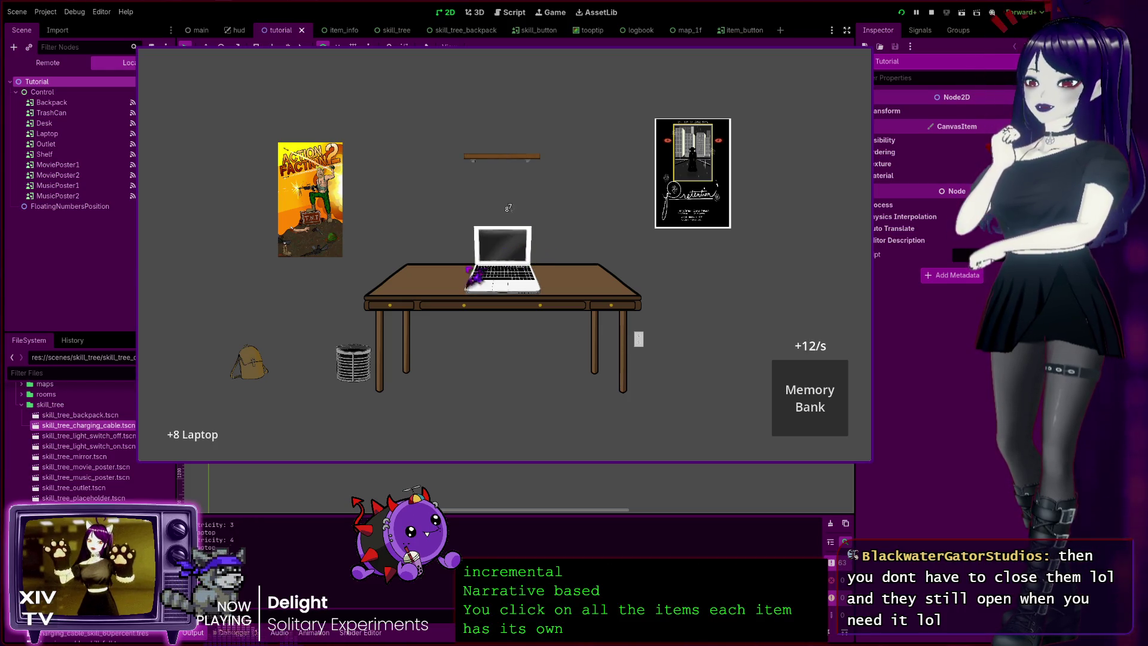
left_click(425, 283)
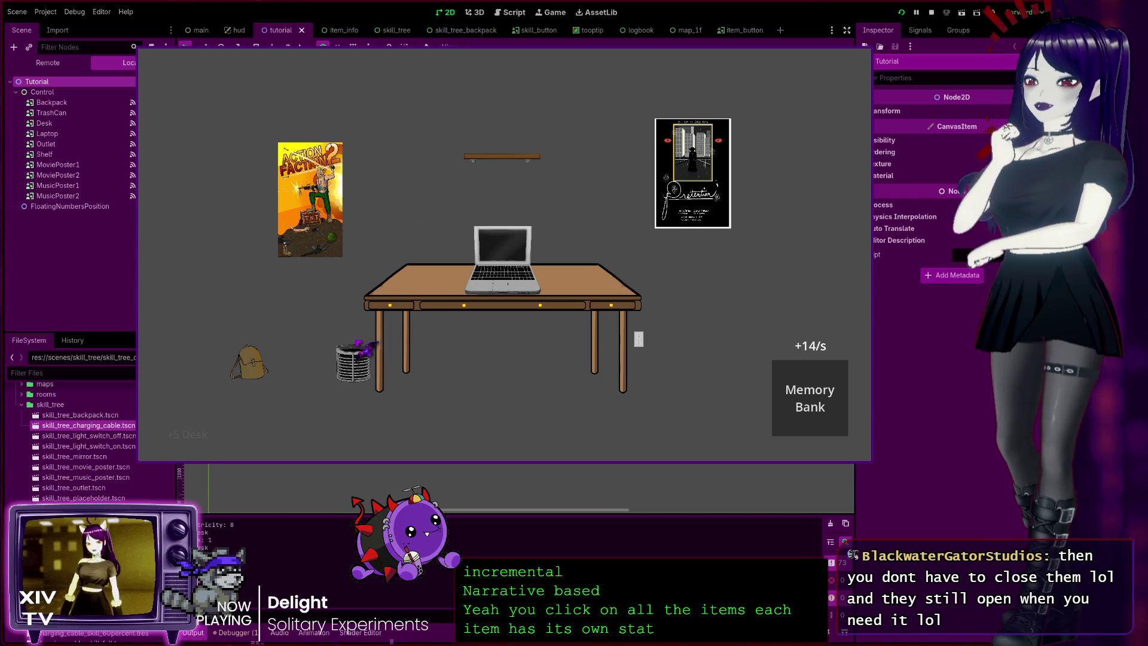
Step: Click the trash can and outlet repeatedly, raising income to +18/s
left_click(355, 365)
left_click(354, 366)
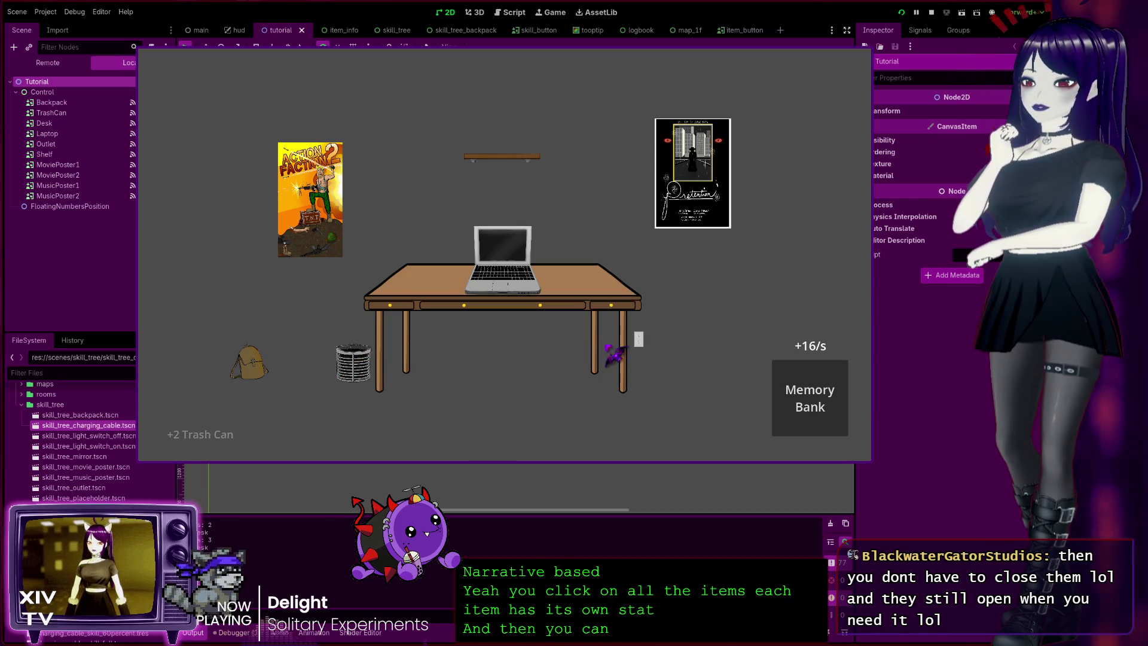
left_click(640, 339)
left_click(640, 340)
left_click(638, 340)
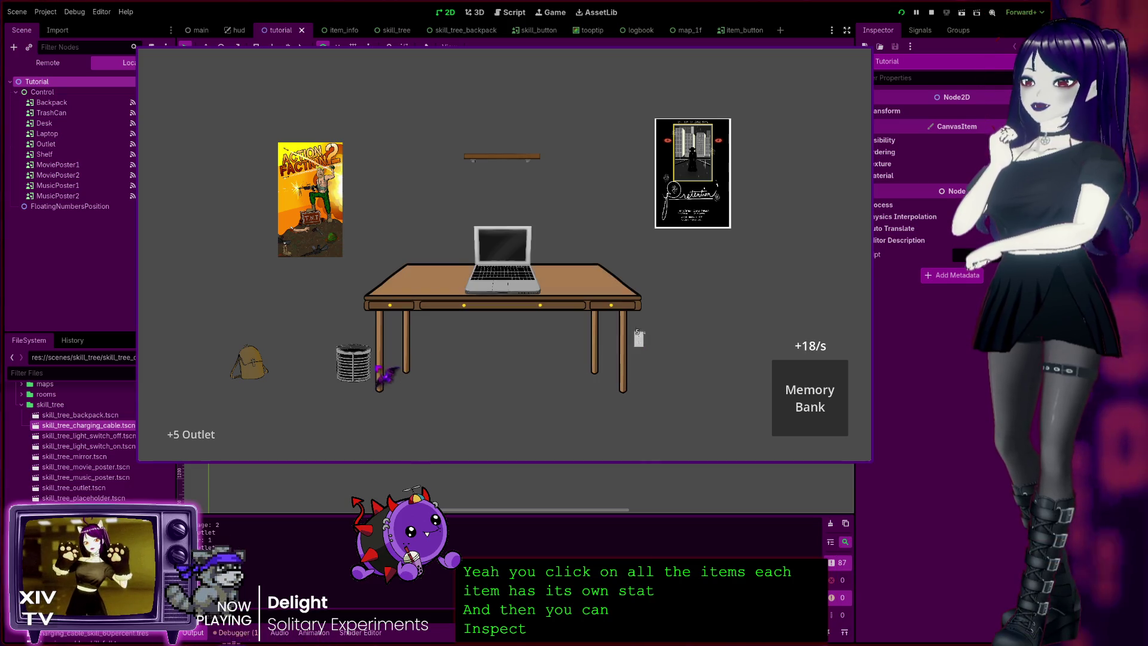
Step: Inspect the backpack, toggle its Location and Type tabs, and click the top skill node, hitting the skill_cost error
right_click(247, 363)
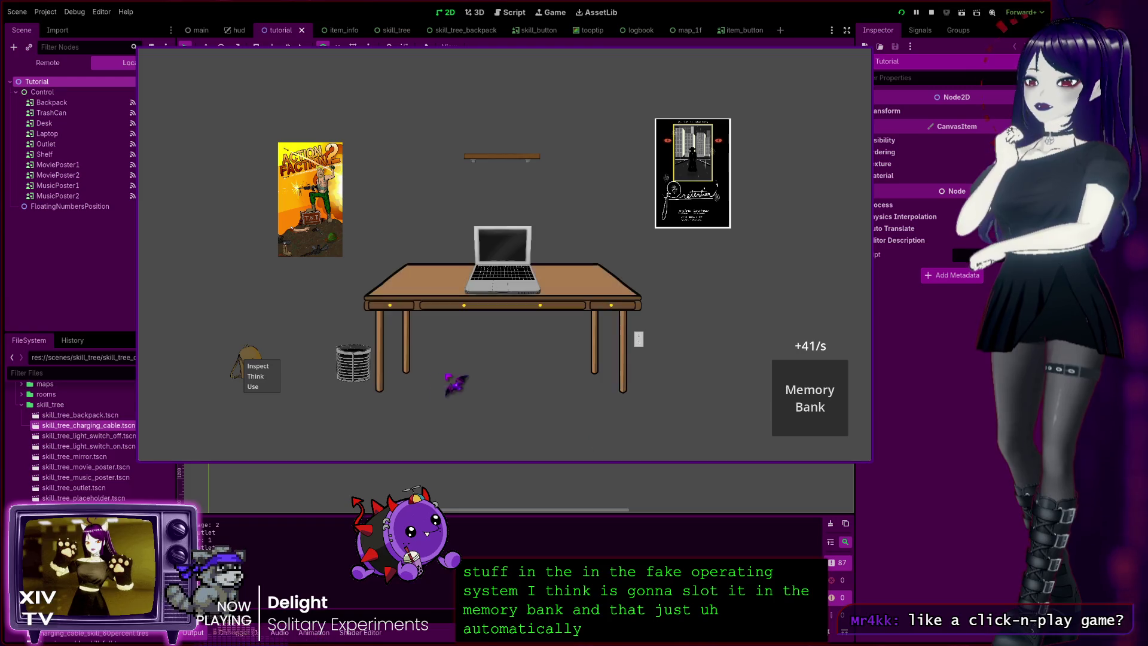
left_click(257, 367)
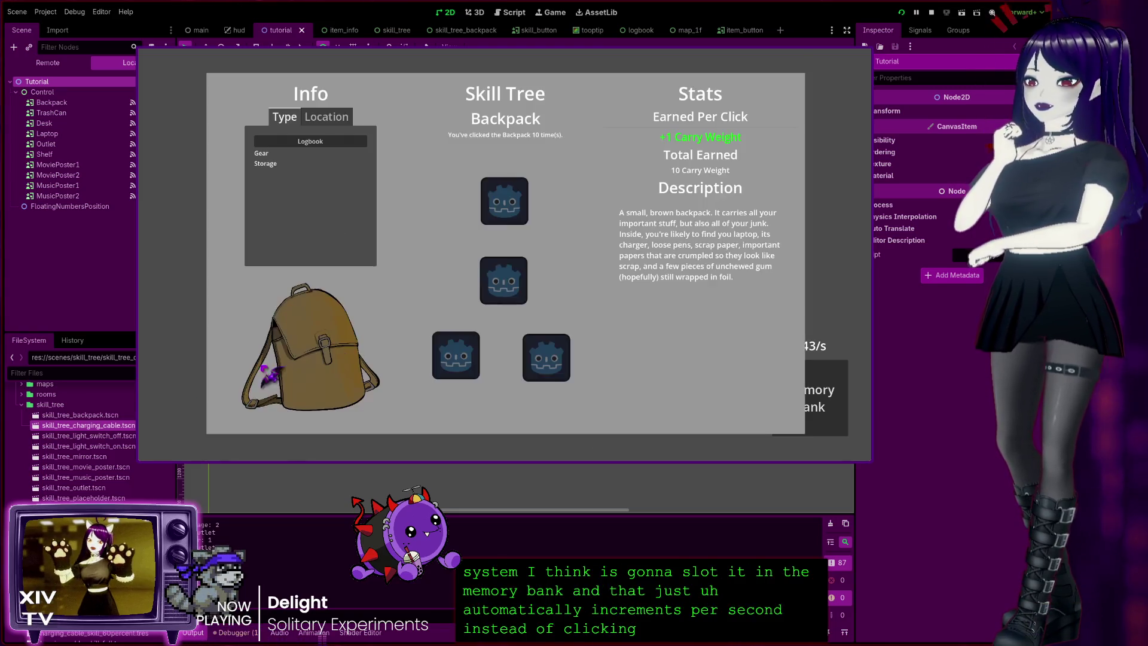
left_click(328, 117)
left_click(285, 117)
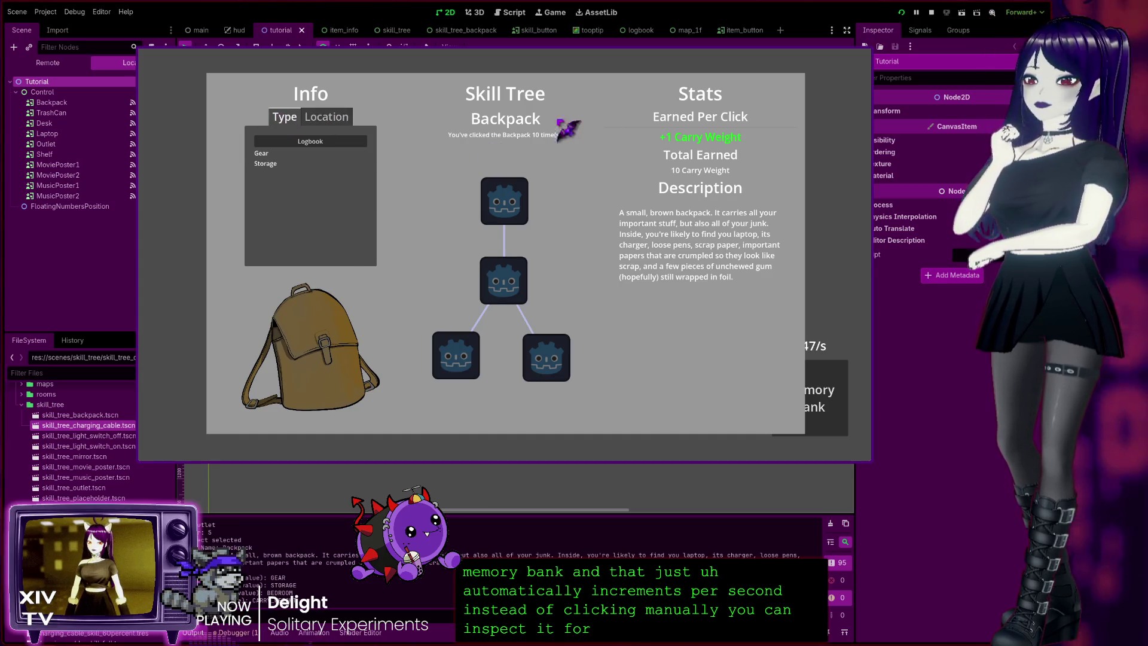
left_click(515, 218)
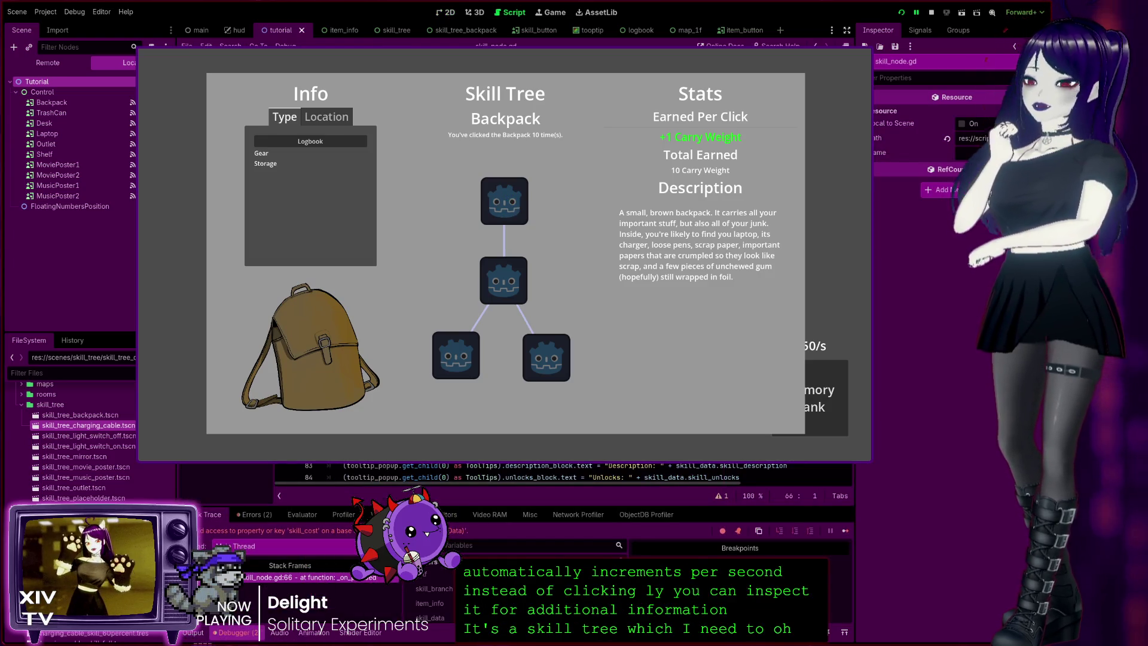
Step: Stop the game, expand the _on_pressed invalid-access error, and inspect skill_data on line 76 of skill_node.gd
left_click(931, 12)
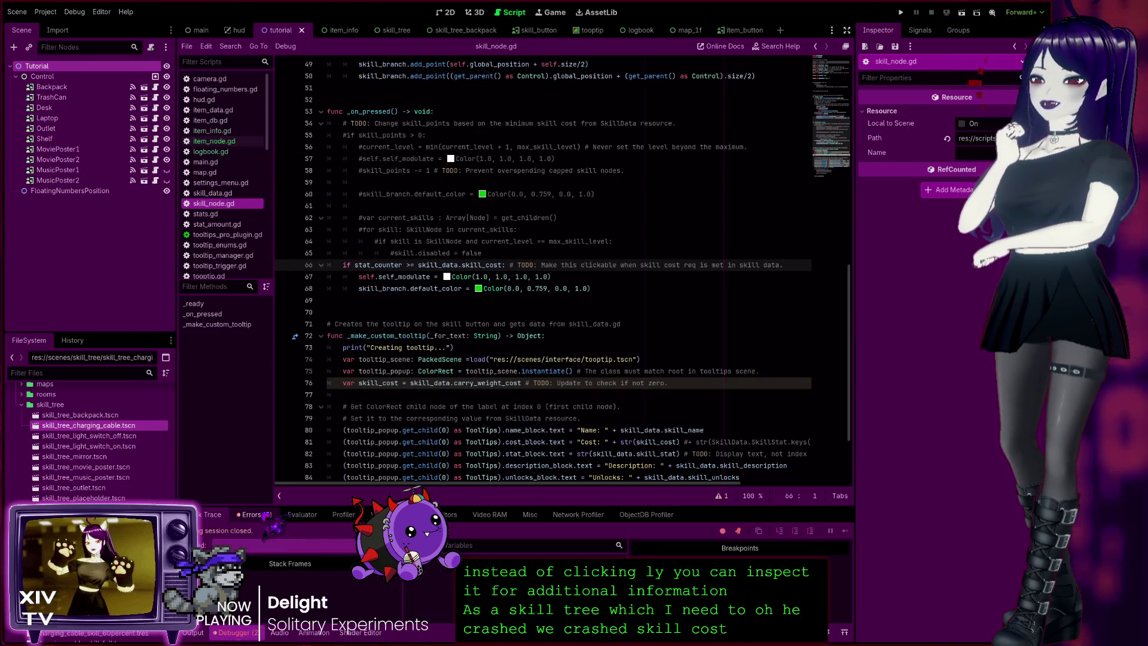
left_click(256, 514)
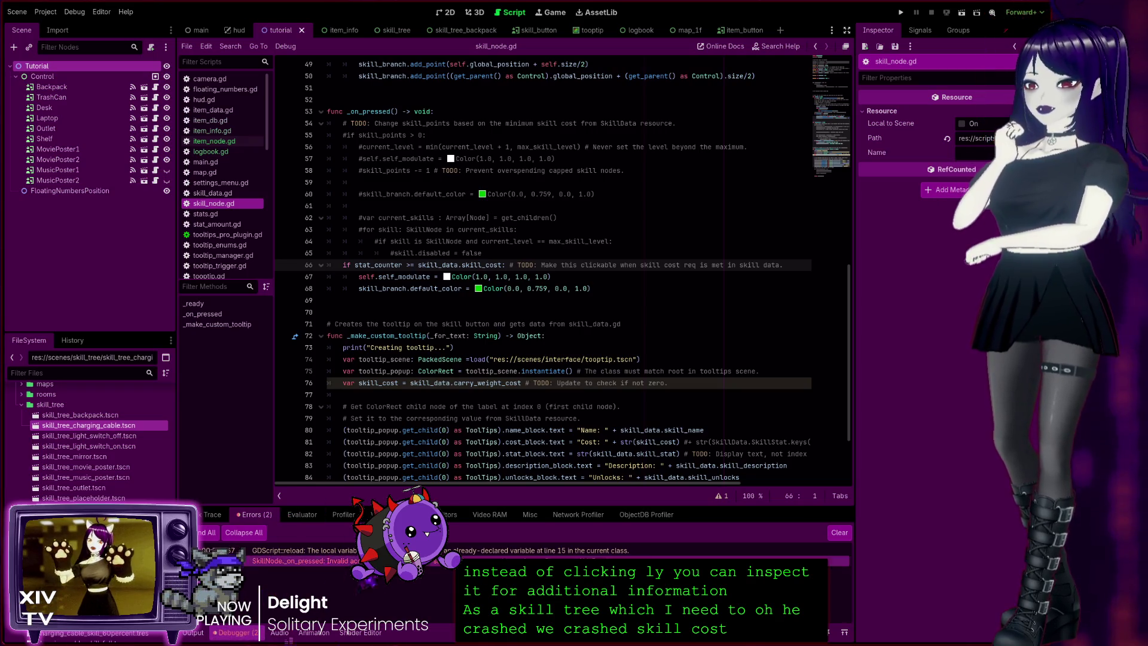
left_click(305, 561)
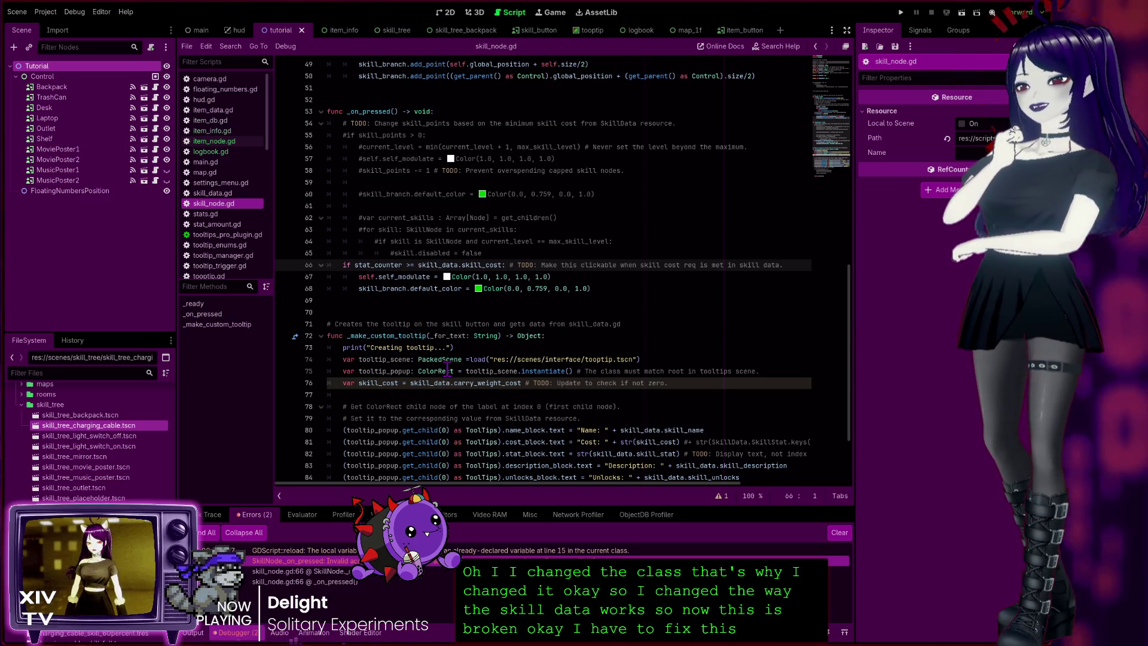
double_click(445, 382)
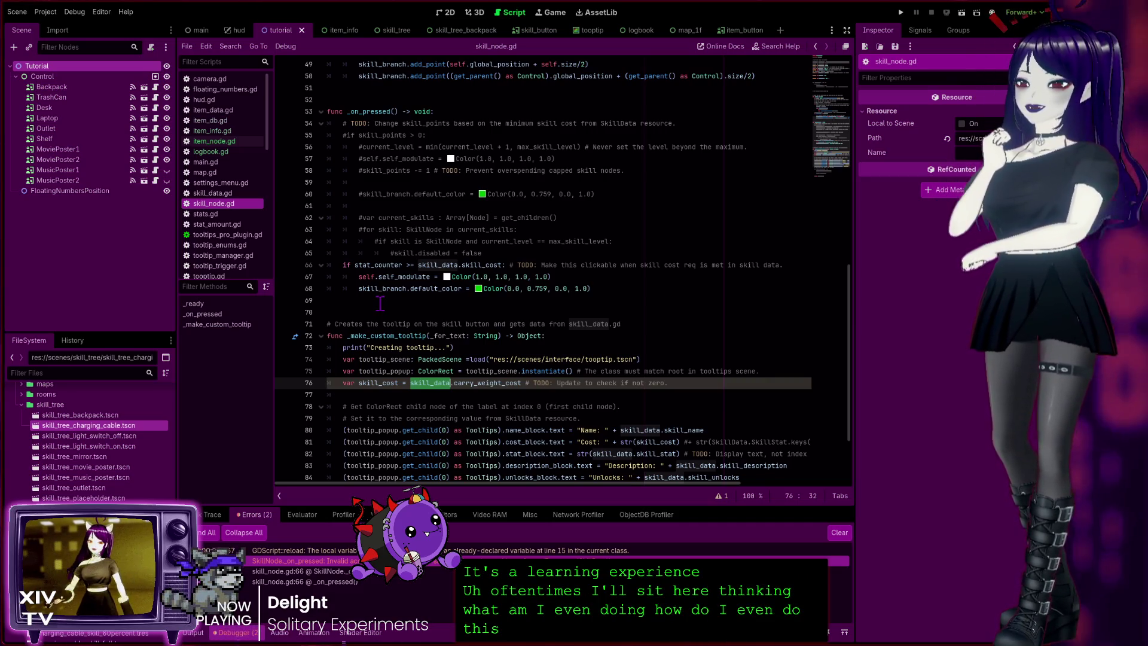
scroll(479, 410, "down", 3)
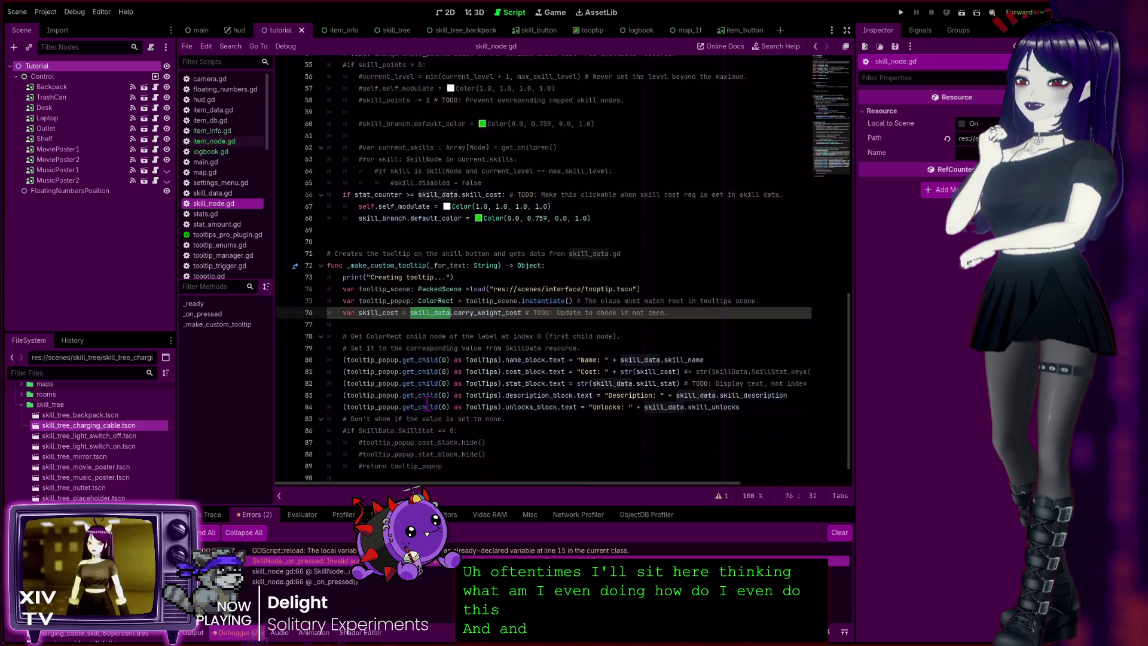
scroll(365, 213, "up", 7)
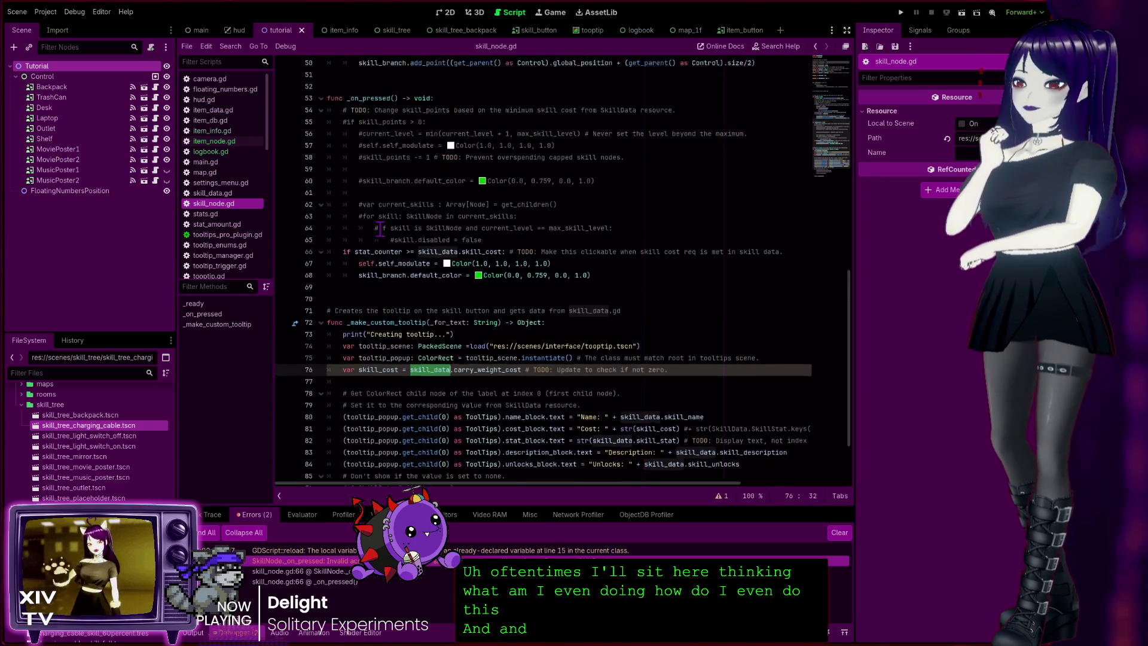
scroll(434, 267, "down", 6)
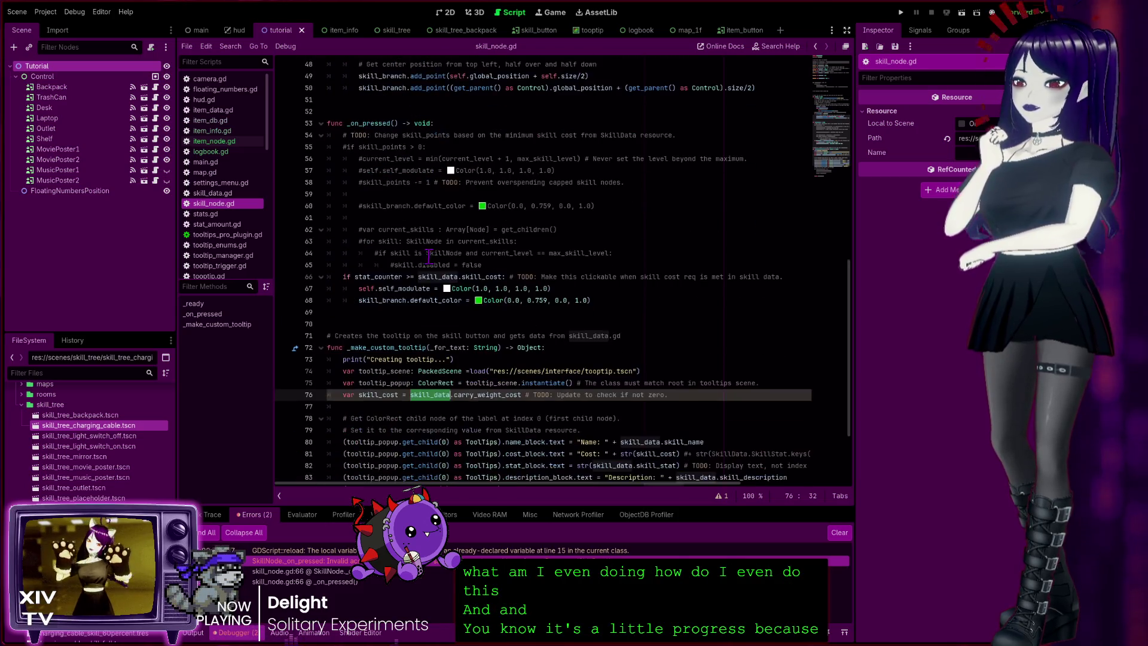
scroll(371, 217, "down", 1)
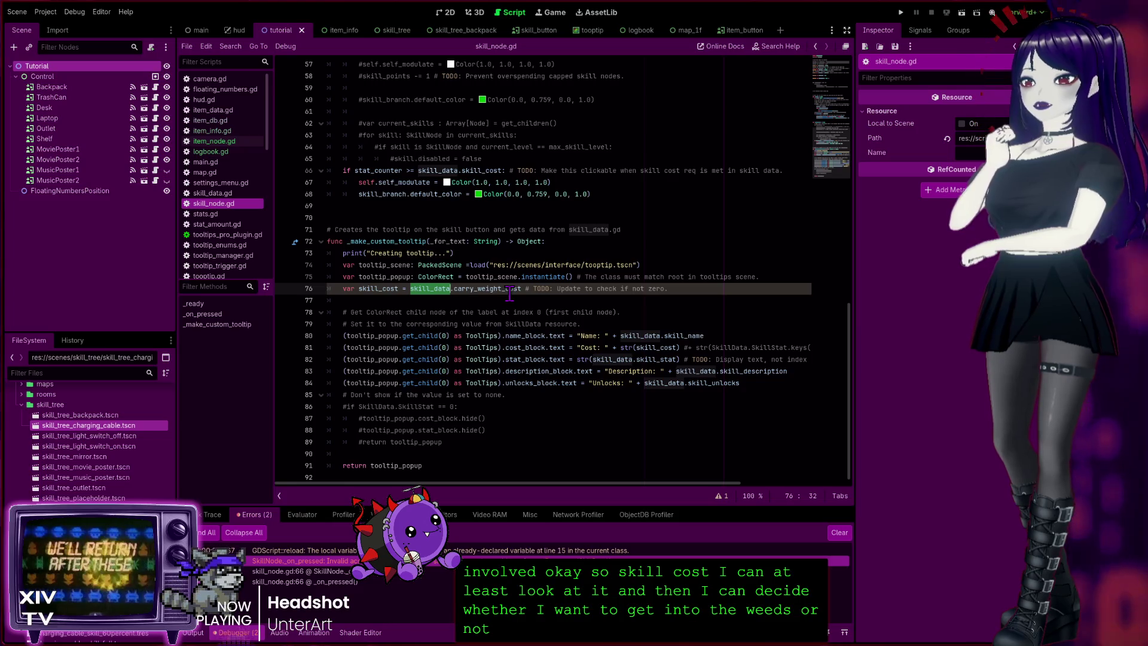
Step: Select carry_weight_cost on line 76 and review the surrounding _make_custom_tooltip code
double_click(478, 289)
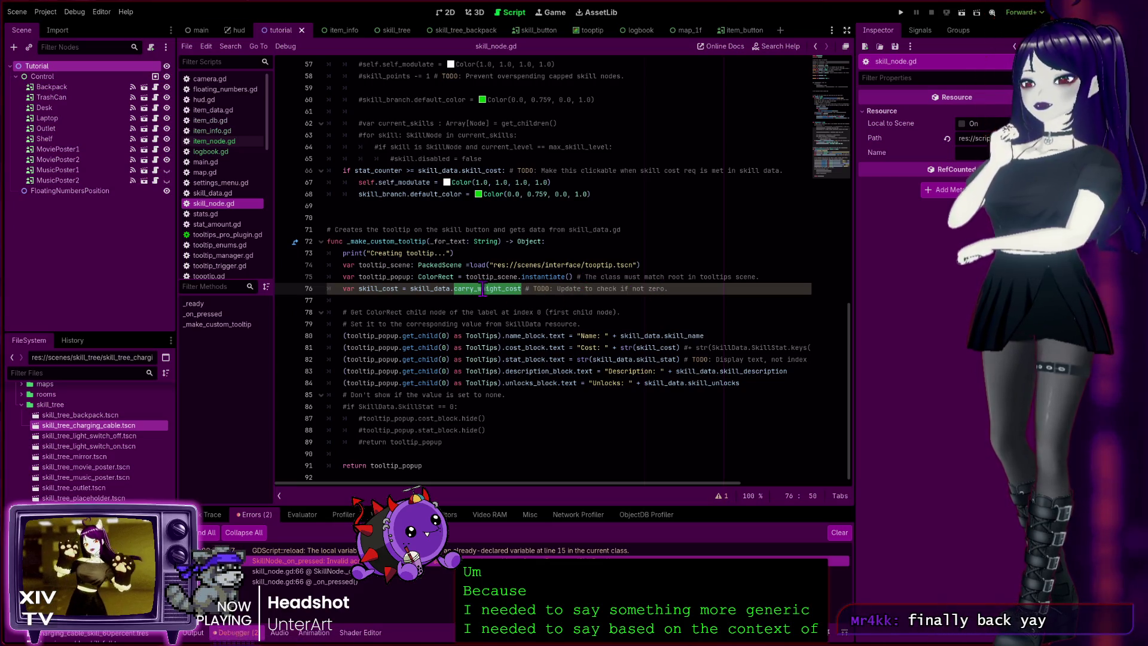
scroll(472, 234, "up", 5)
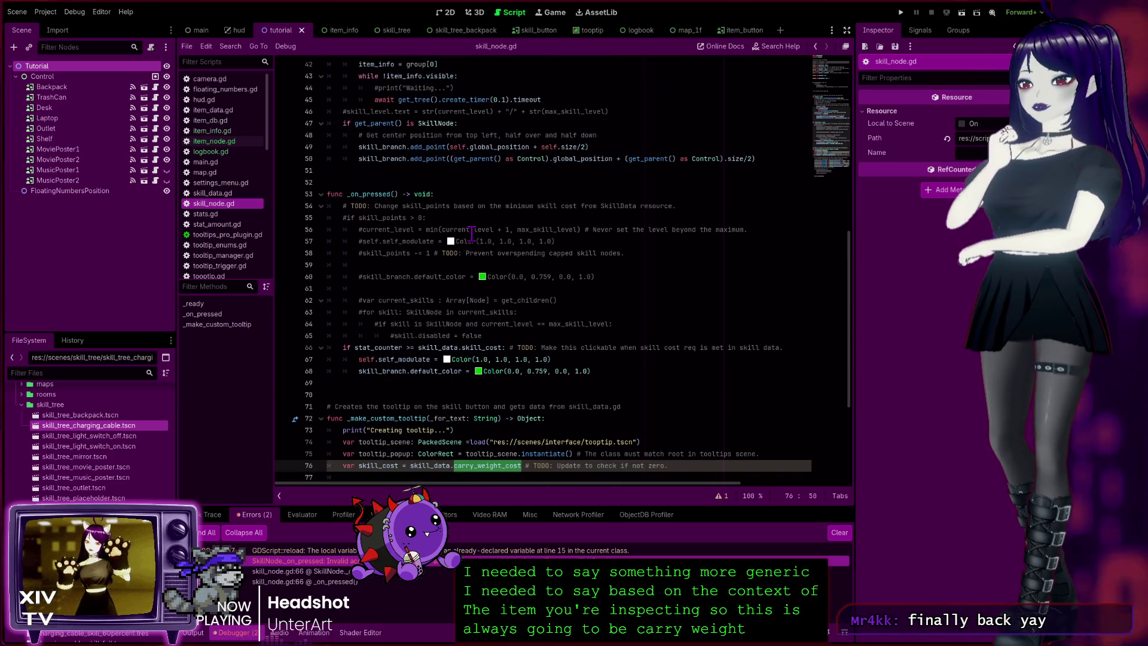
scroll(472, 233, "down", 5)
scroll(415, 272, "up", 5)
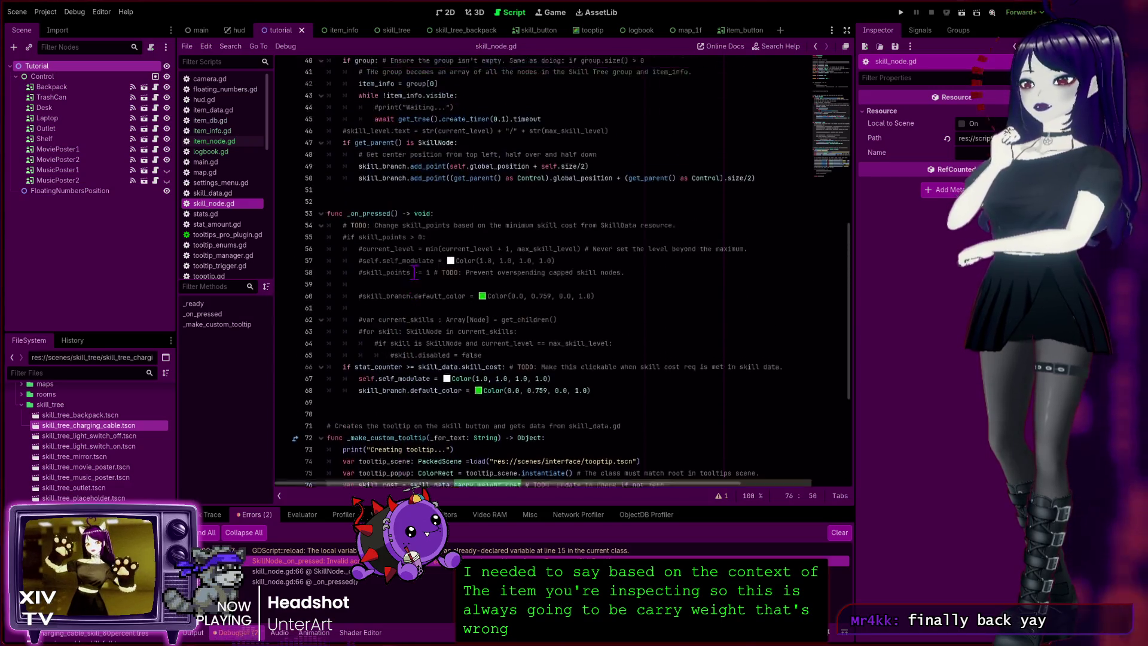
scroll(414, 273, "up", 13)
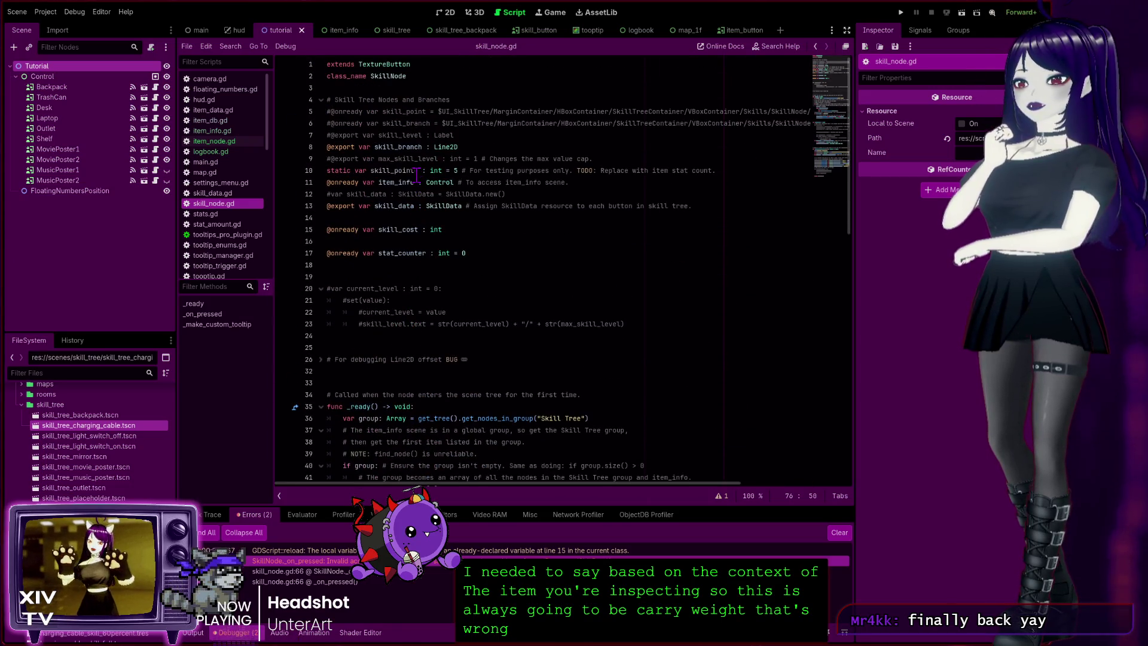
scroll(502, 215, "down", 4)
scroll(406, 130, "down", 15)
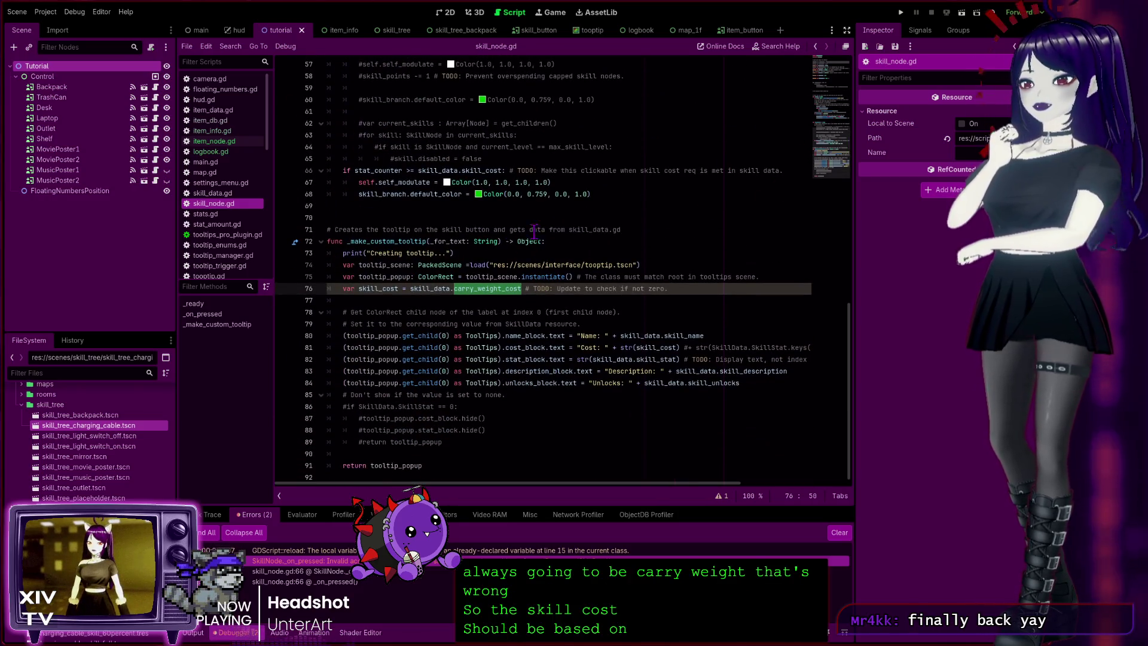
scroll(452, 293, "up", 15)
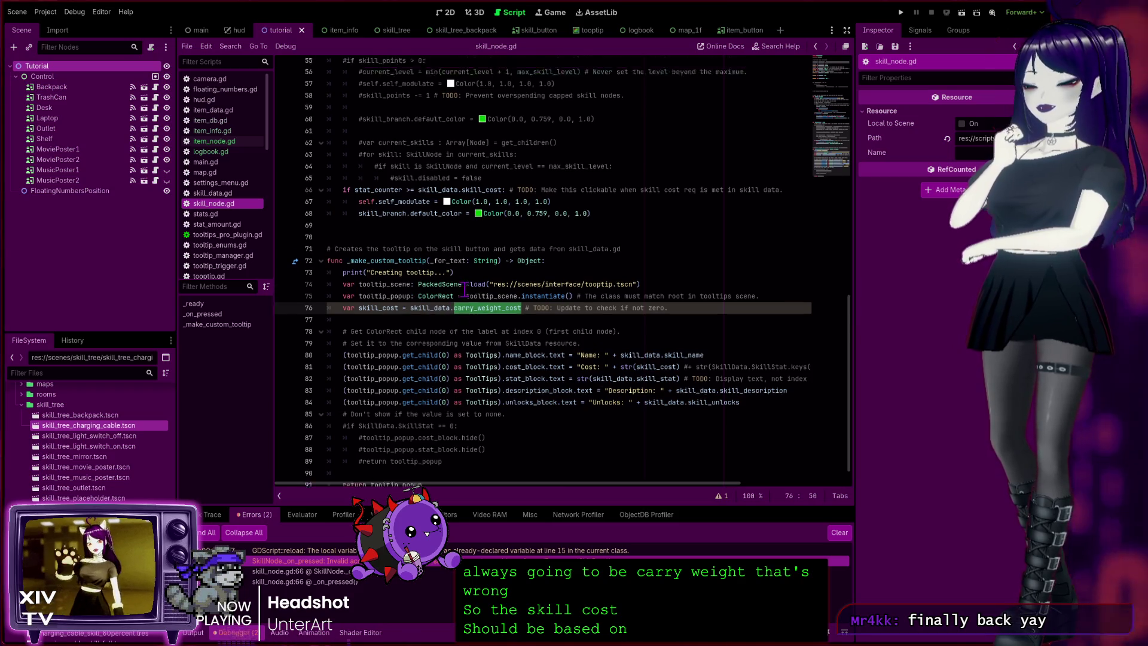
scroll(443, 274, "up", 4)
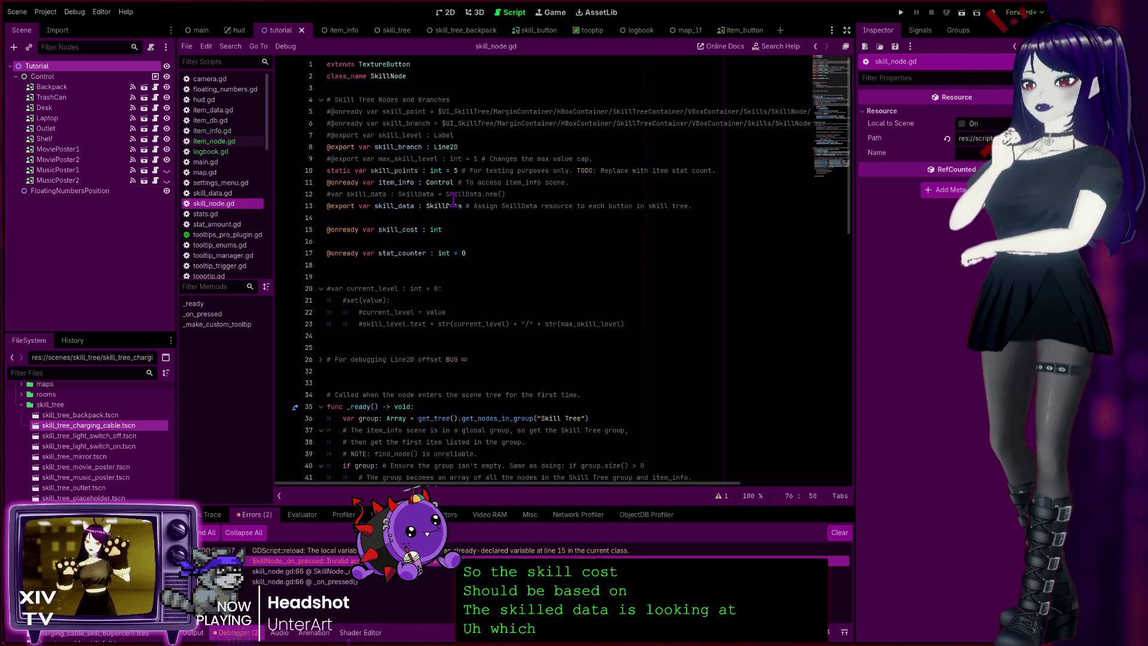
scroll(429, 219, "down", 18)
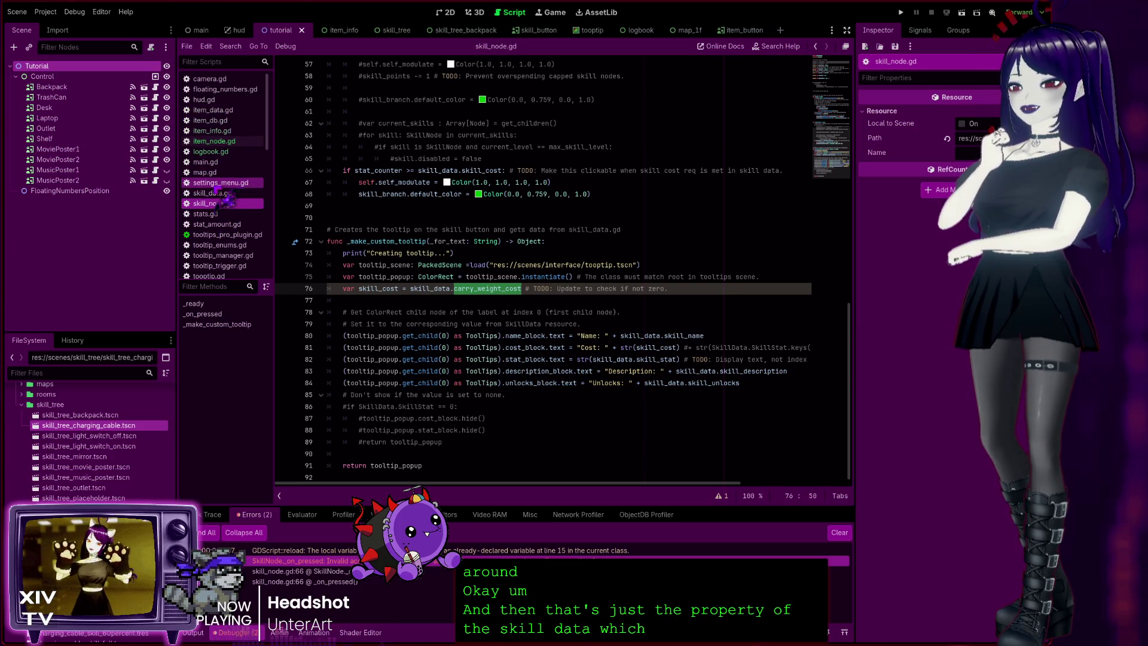
Step: Open skill_data.gd and review the Skill Cost Requirements exports on lines 16–30, leaving them unchanged
left_click(216, 194)
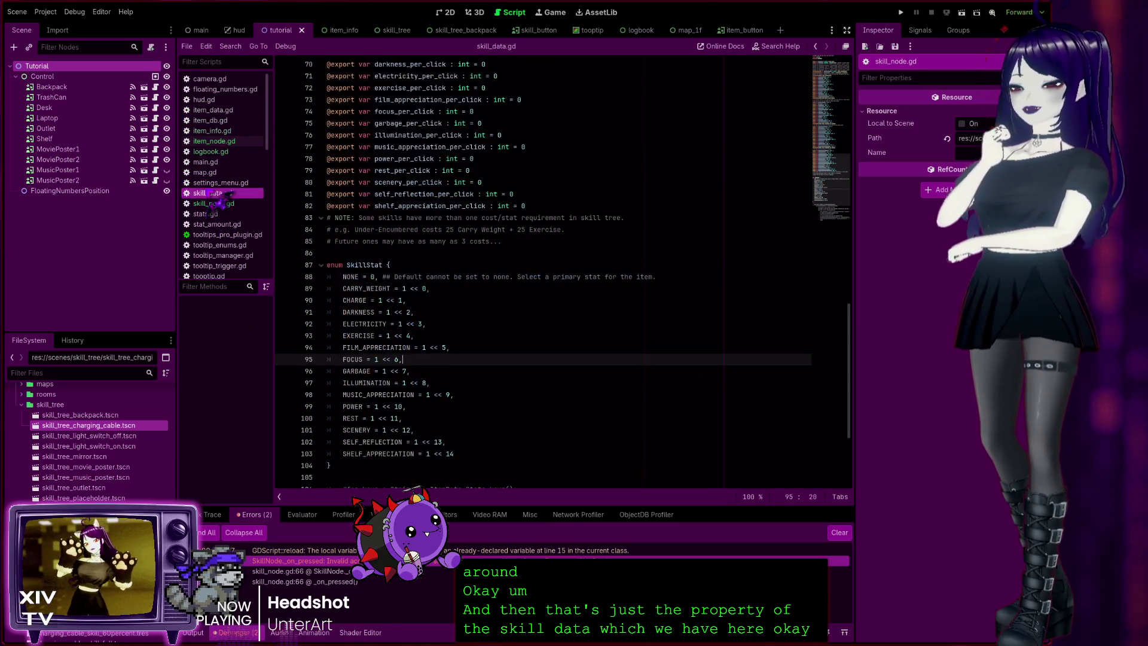
scroll(442, 281, "up", 15)
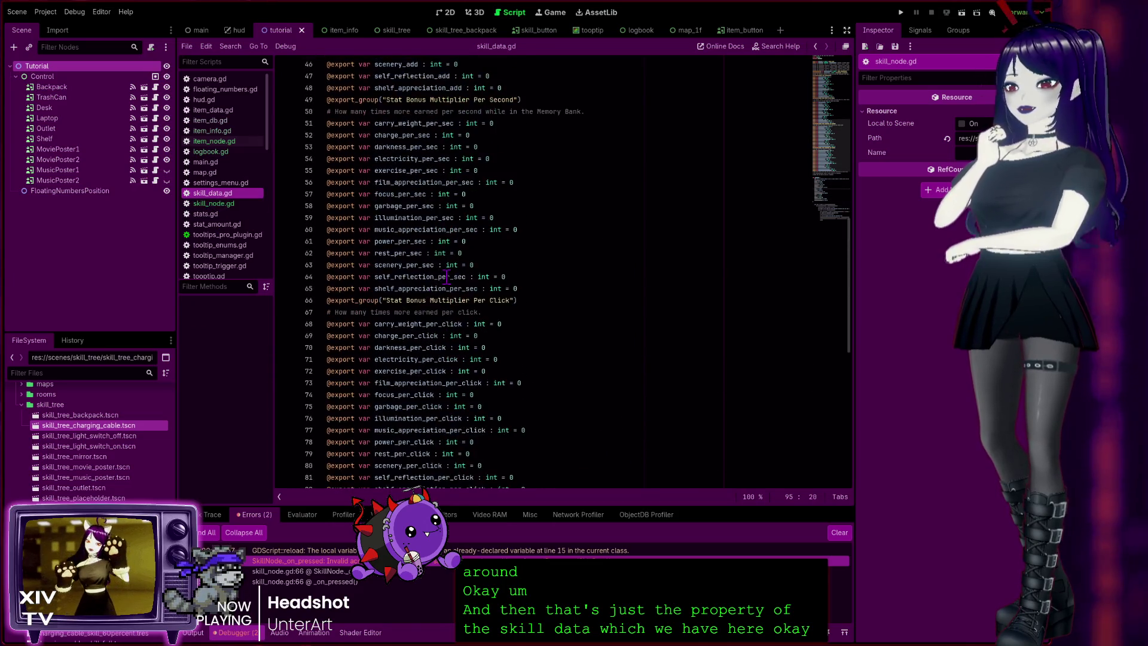
scroll(443, 253, "up", 5)
double_click(443, 218)
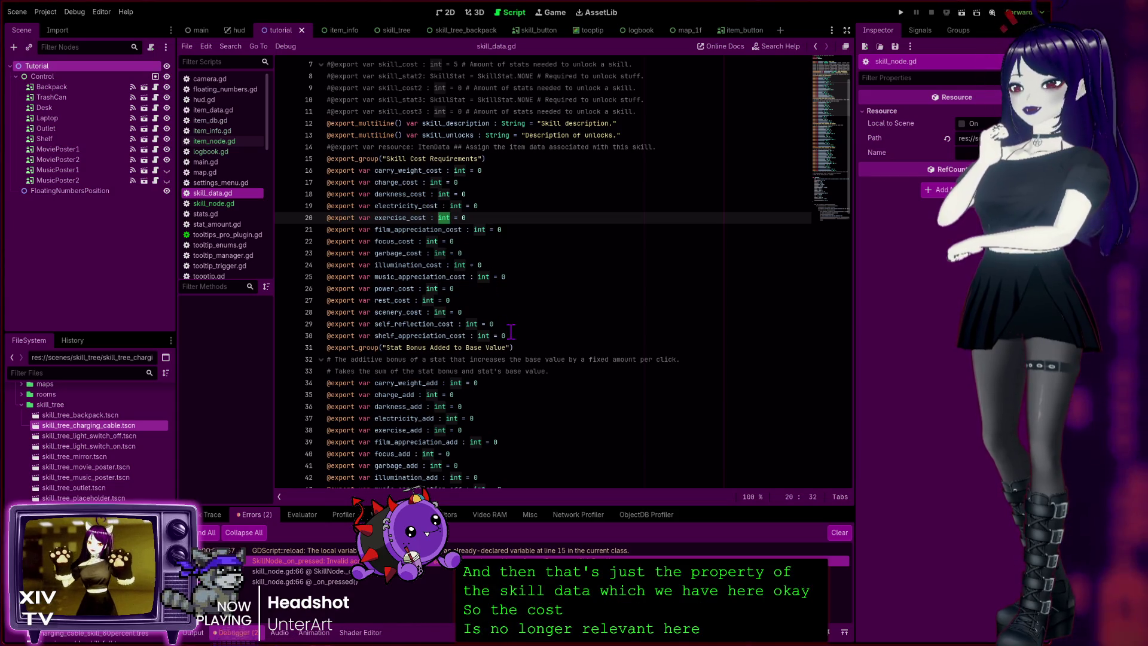
mouse_move(517, 335)
left_mouse_down()
mouse_move(419, 312)
mouse_move(311, 172)
left_mouse_up()
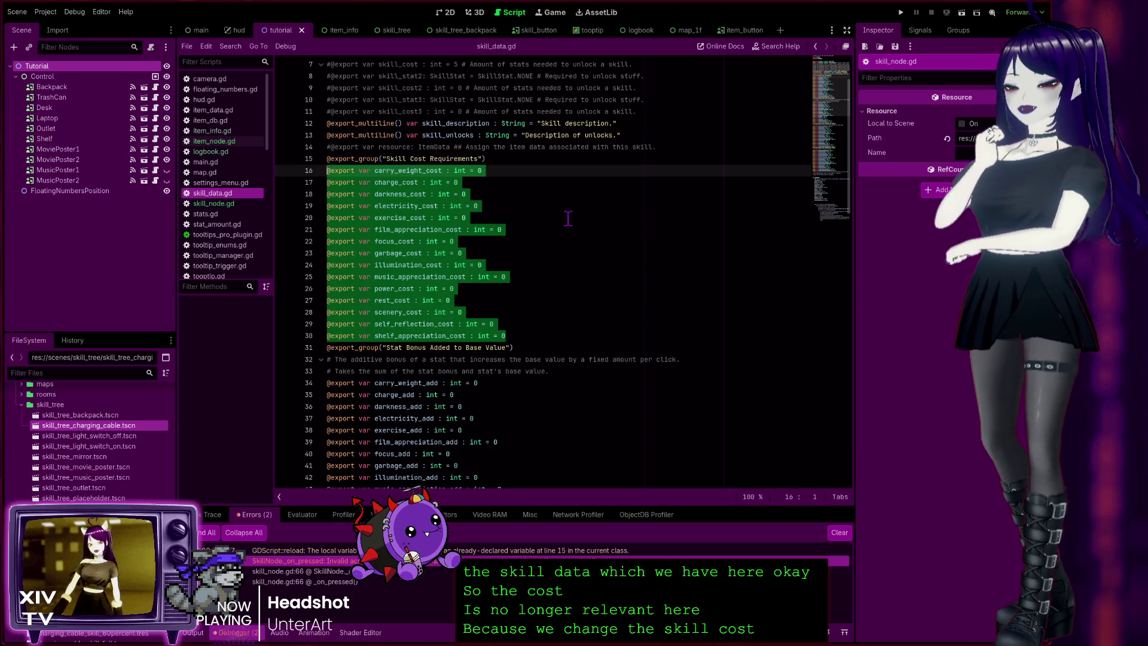
scroll(490, 333, "up", 2)
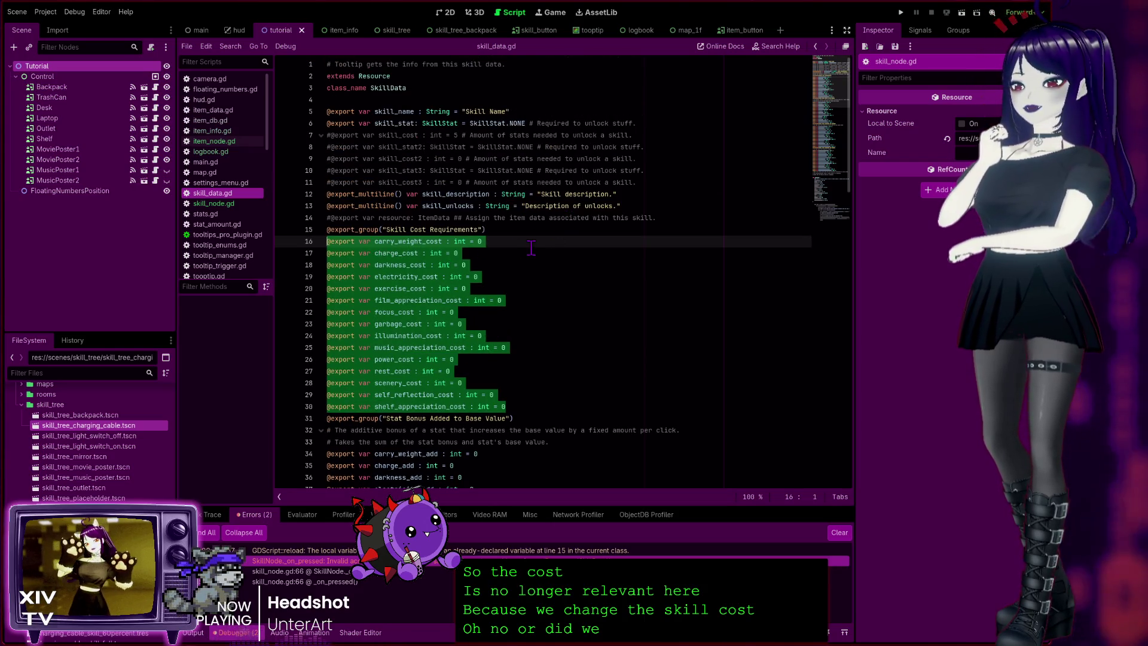
left_click(425, 242)
double_click(367, 241)
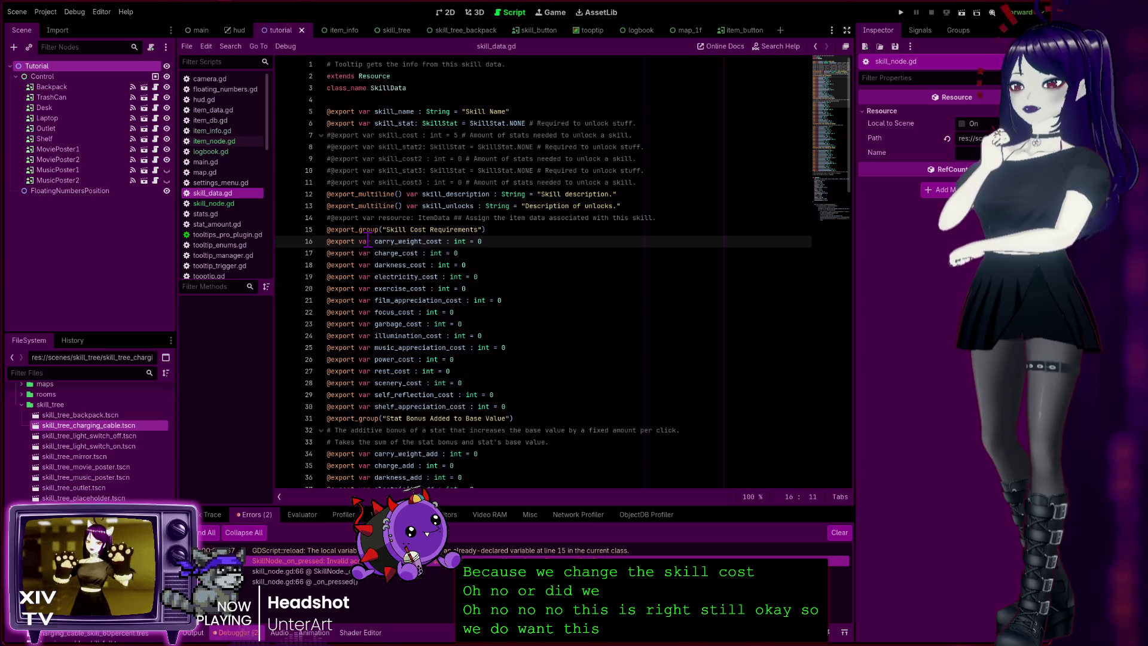
left_click(501, 250)
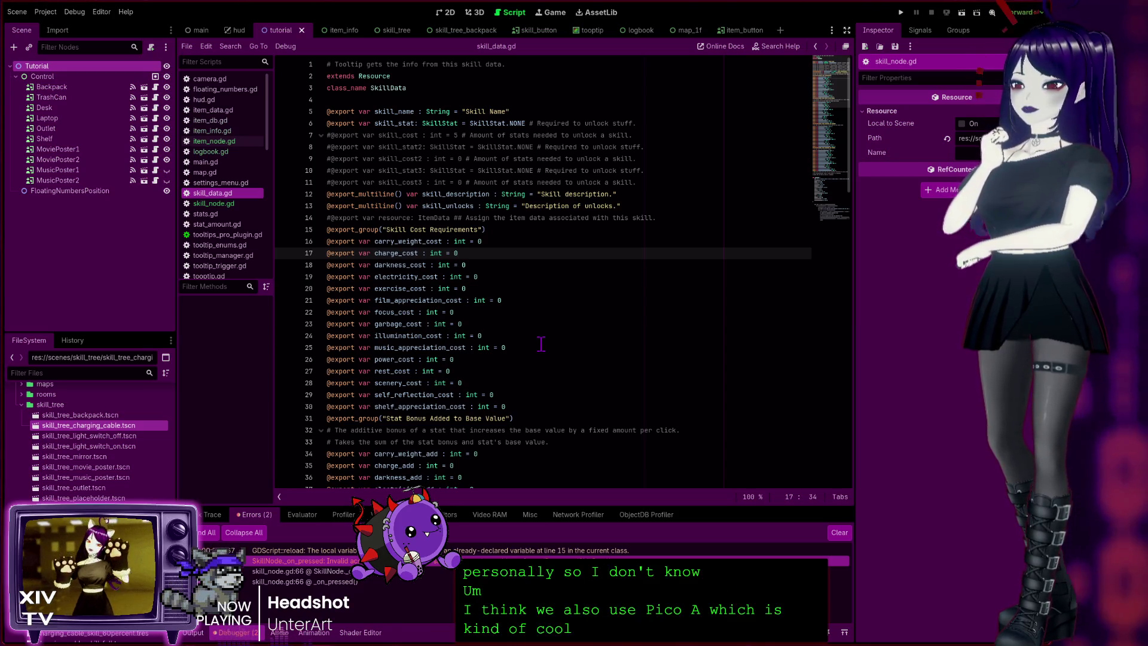
left_click(546, 343)
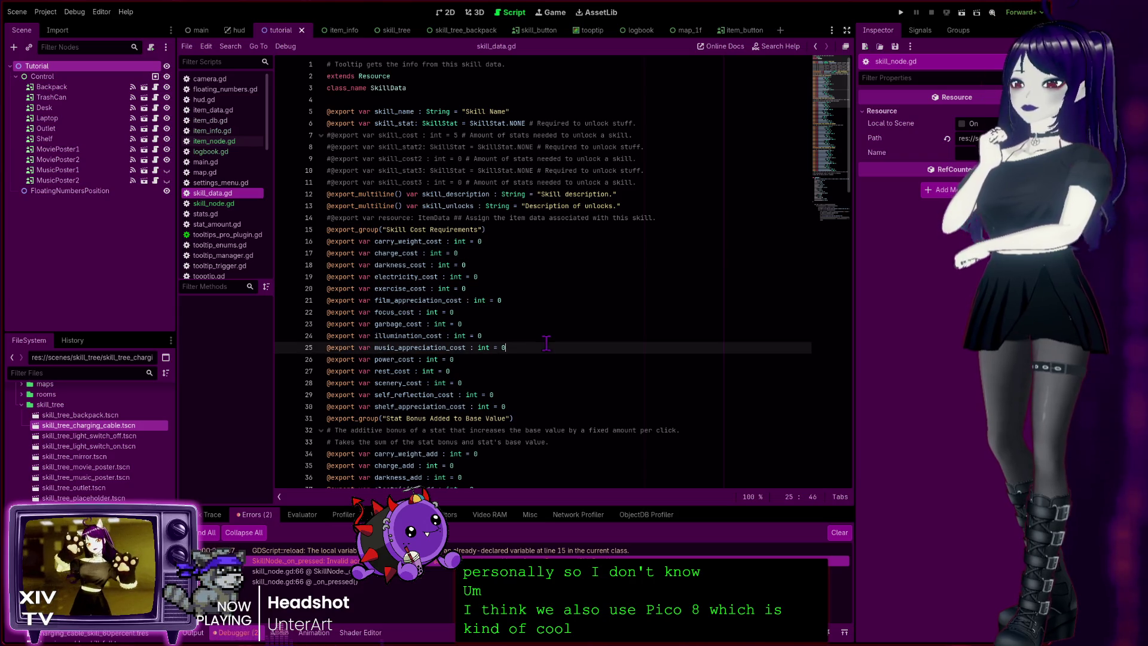
left_click(556, 206)
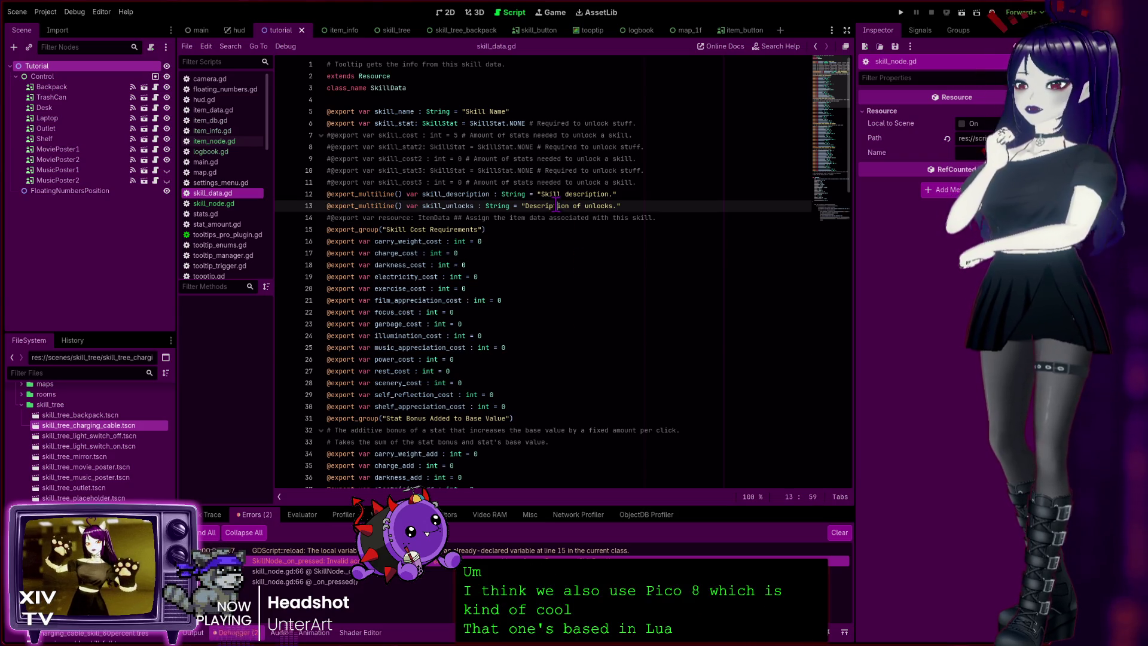
left_click(511, 99)
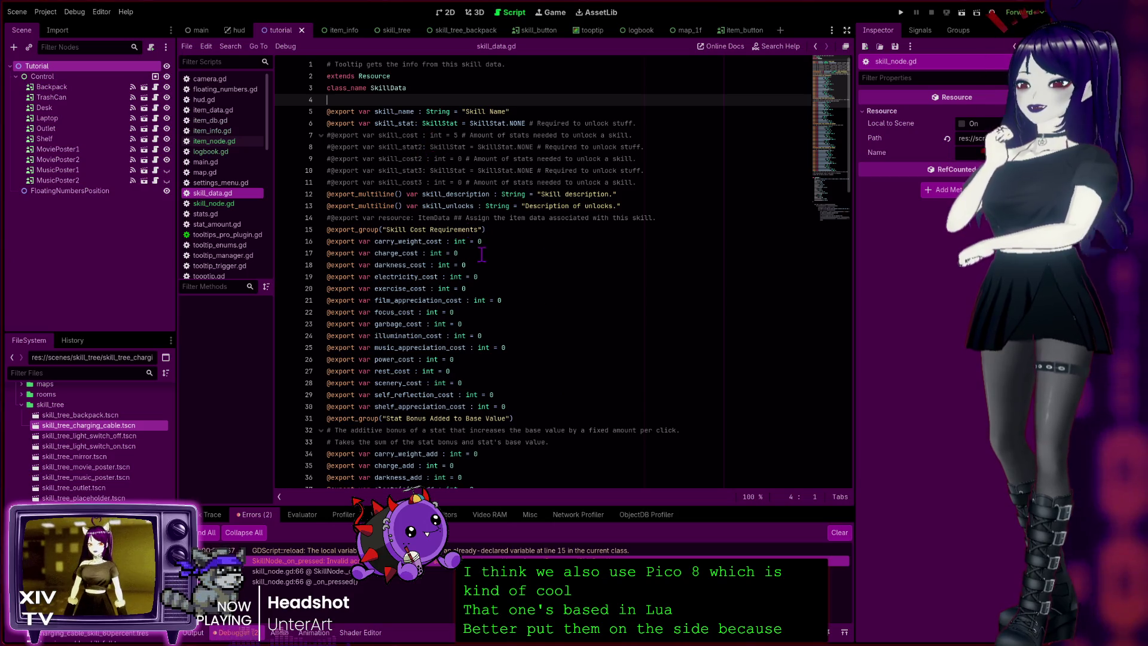
left_click(565, 63)
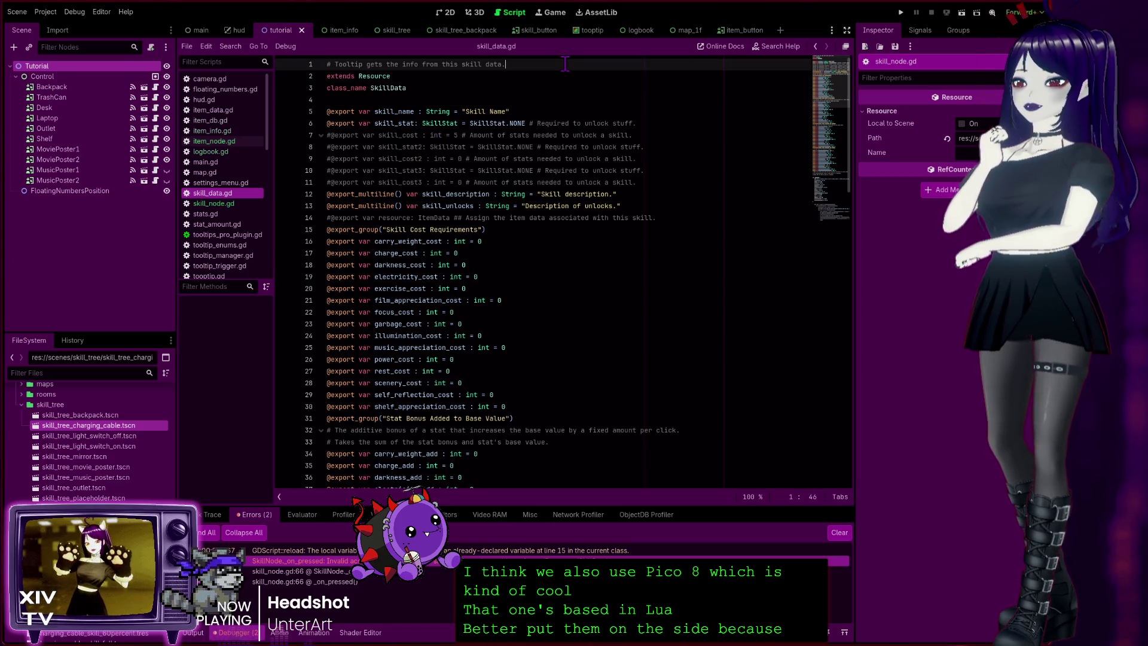
left_click(371, 100)
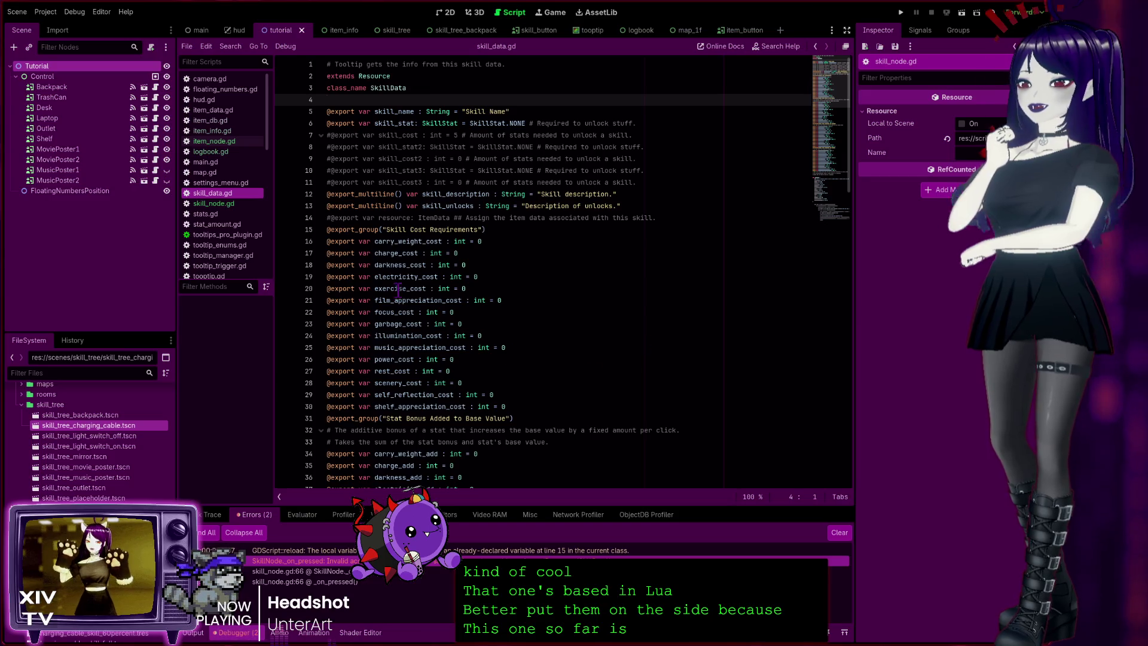
scroll(454, 383, "down", 3)
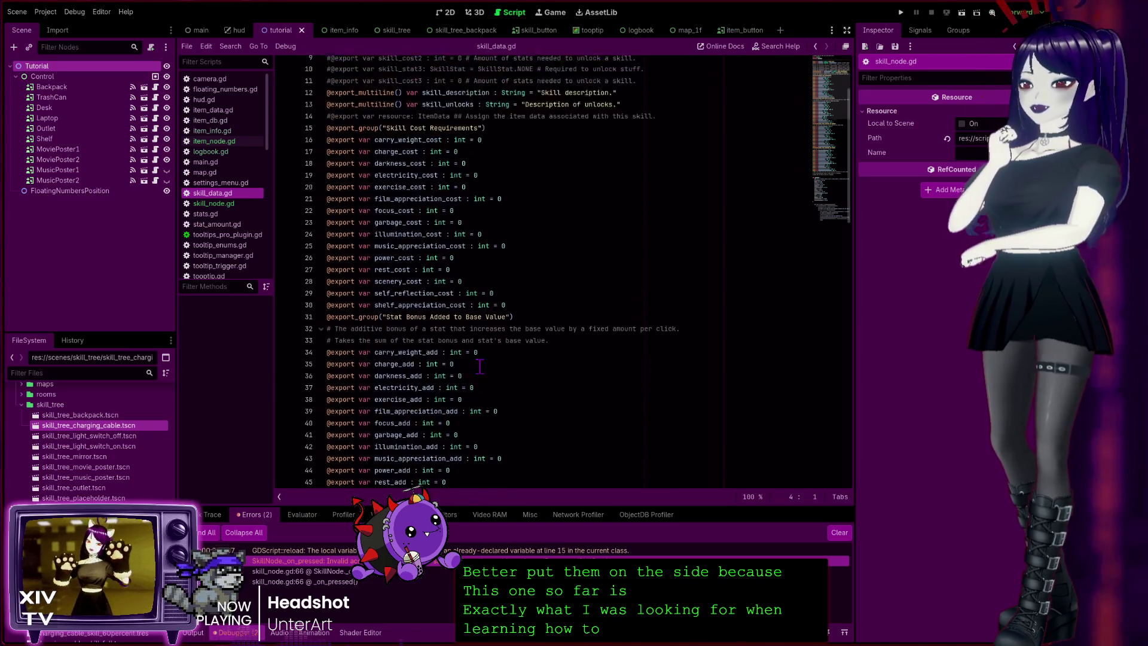
scroll(480, 366, "up", 3)
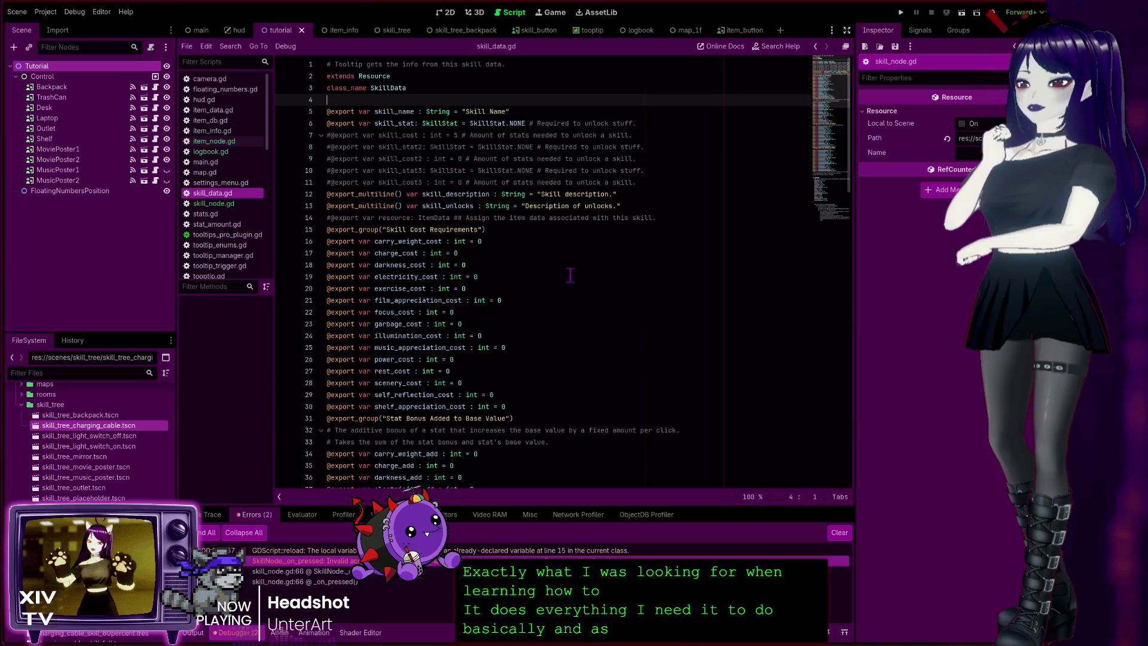
scroll(570, 275, "down", 20)
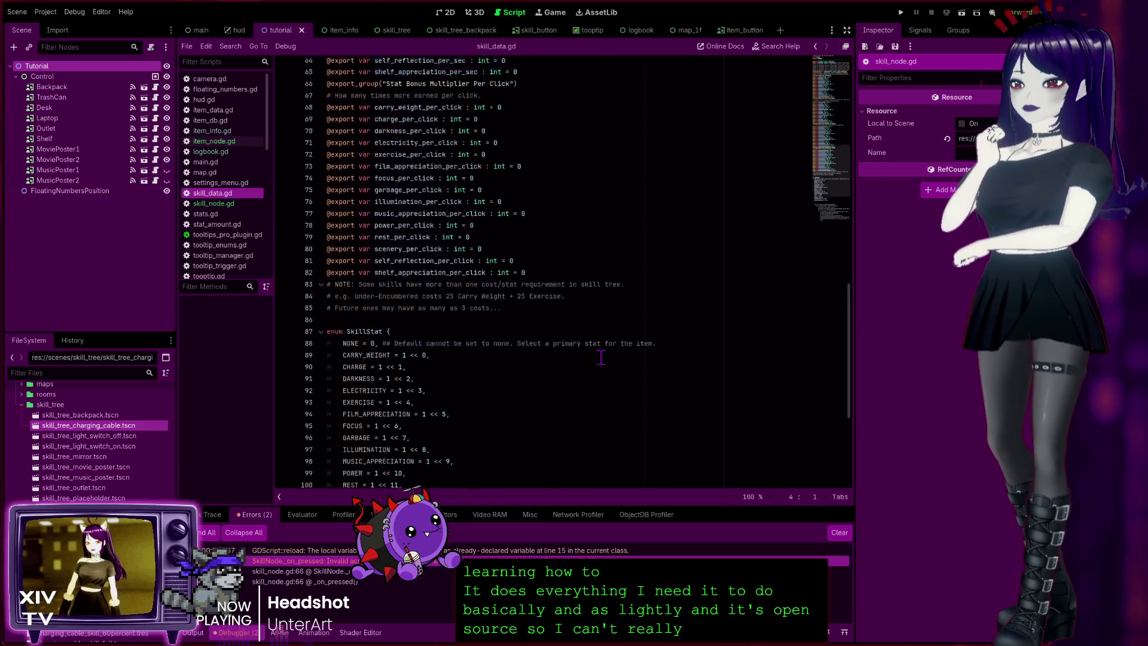
scroll(601, 357, "down", 6)
scroll(679, 359, "up", 5)
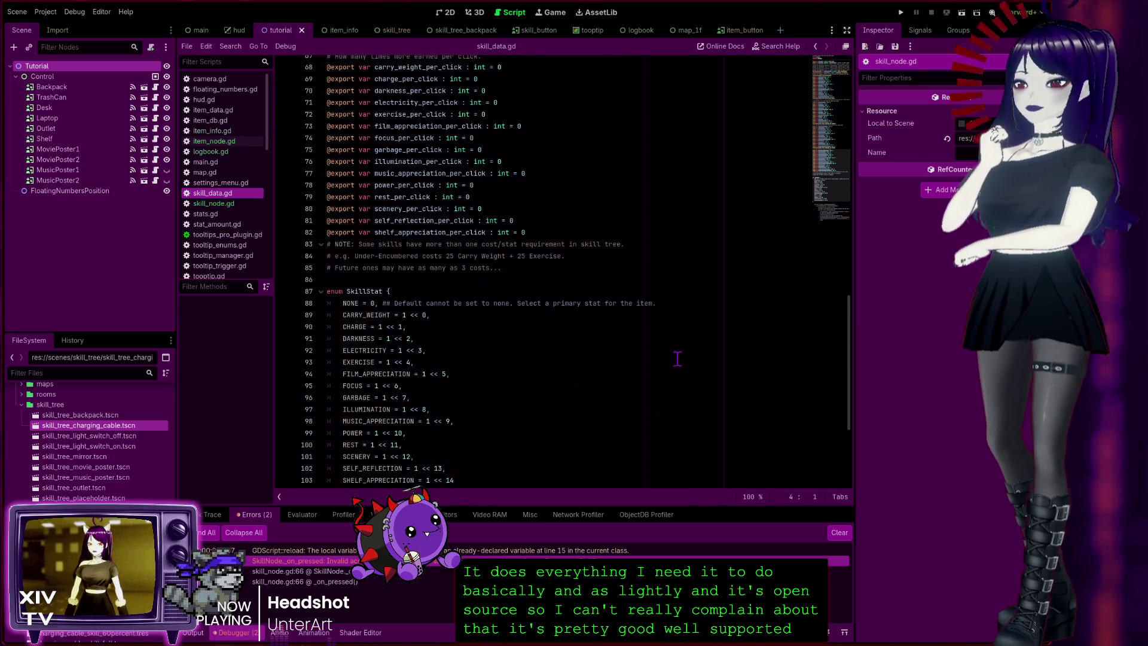
scroll(677, 359, "up", 20)
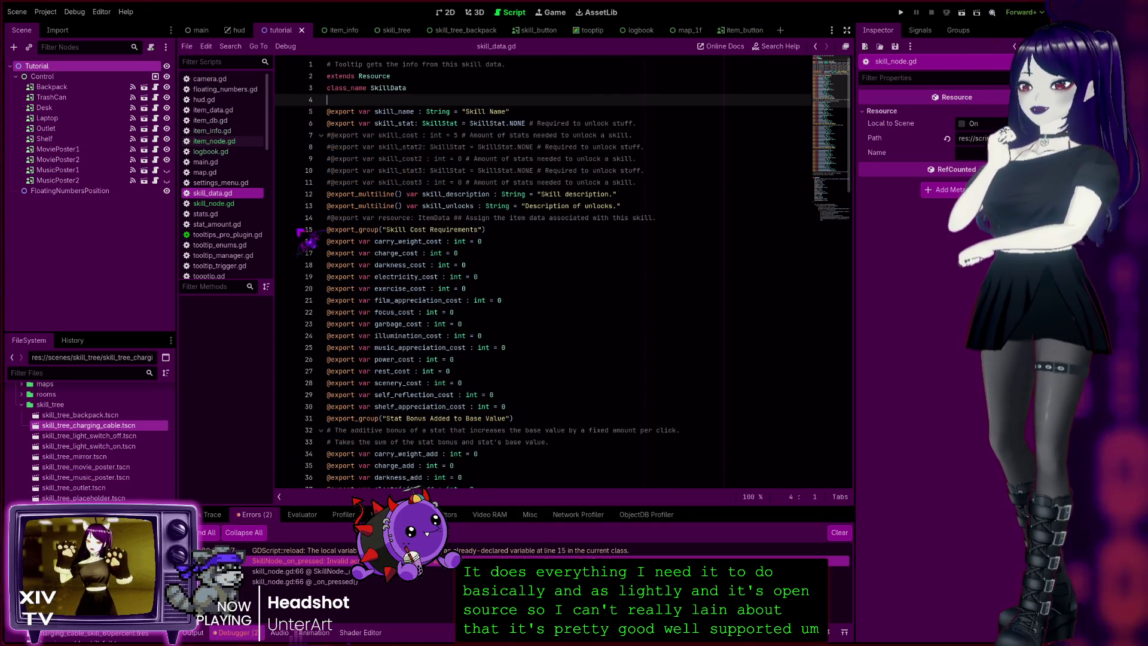
left_click(384, 230)
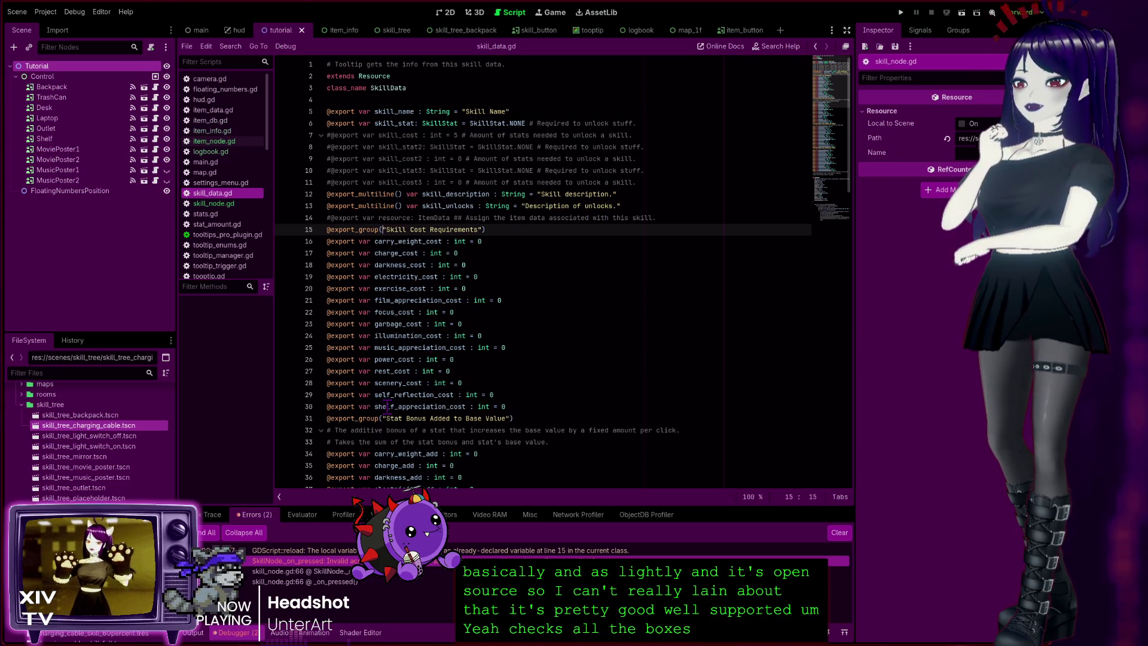